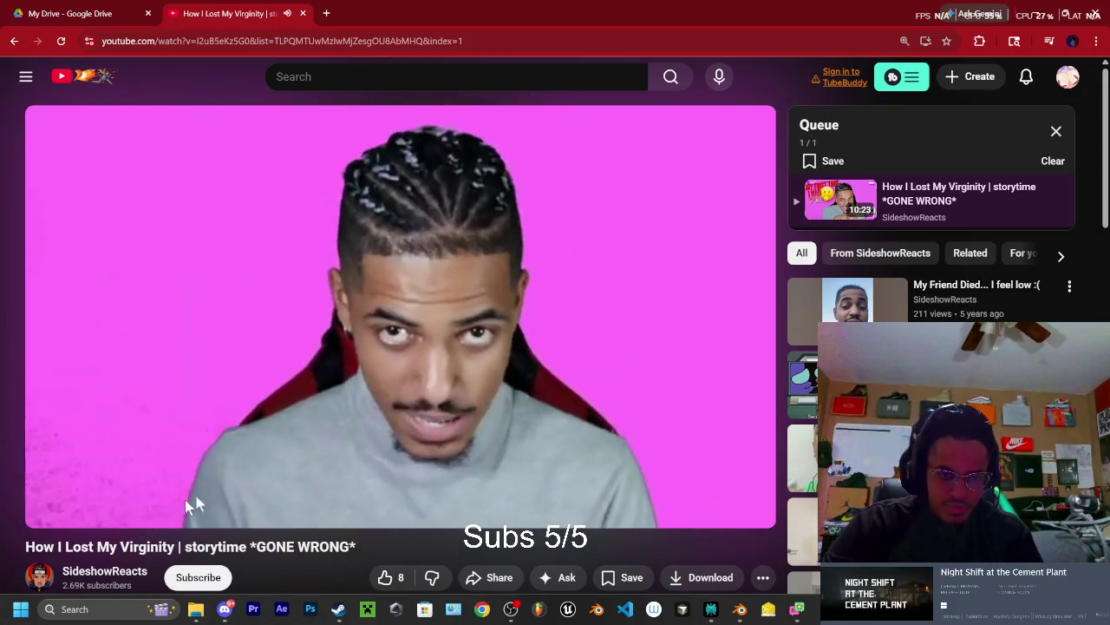
Pause the YouTube storytime video at 6:40 and minimize Chrome to reveal Blender
left_click(491, 404)
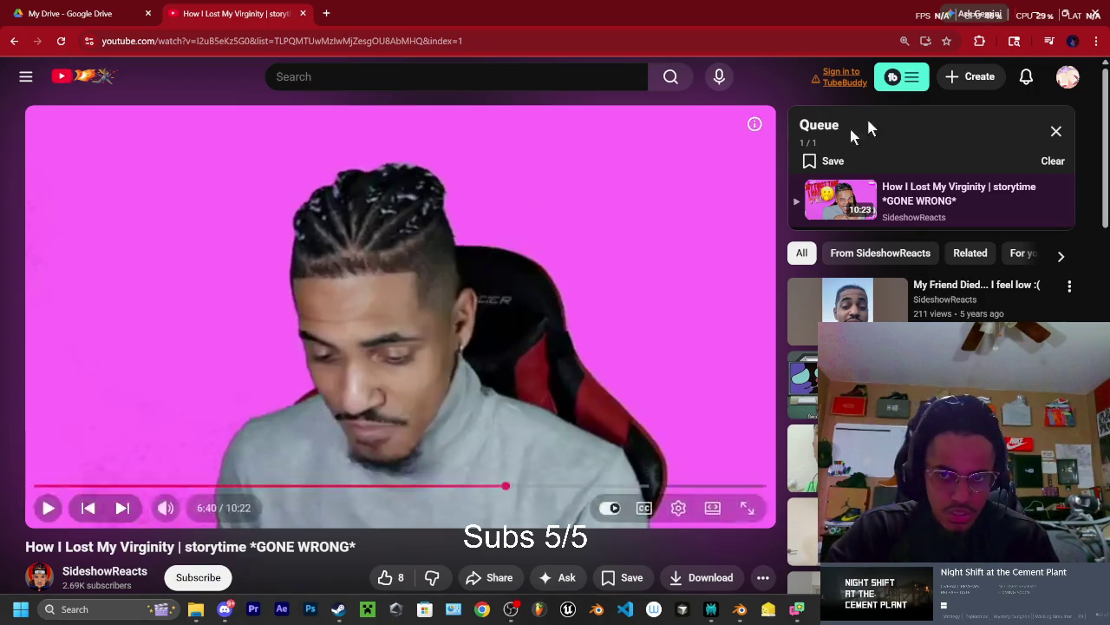
left_click(1037, 9)
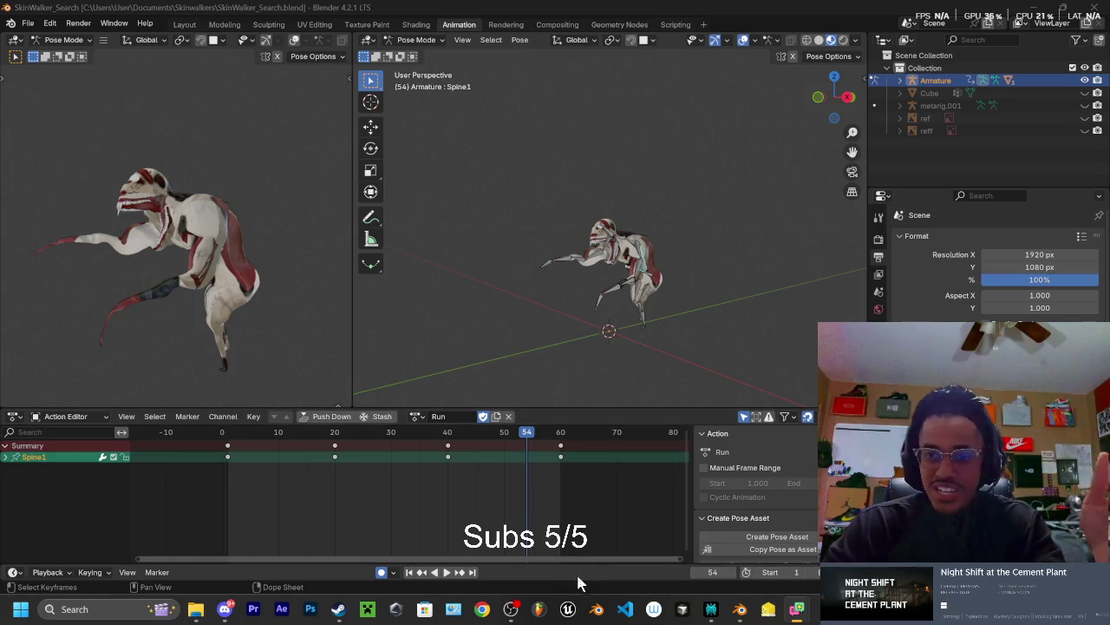
Bring up the File Explorer window showing the Skinwalkers folder of .blend files
mouse_move(196, 611)
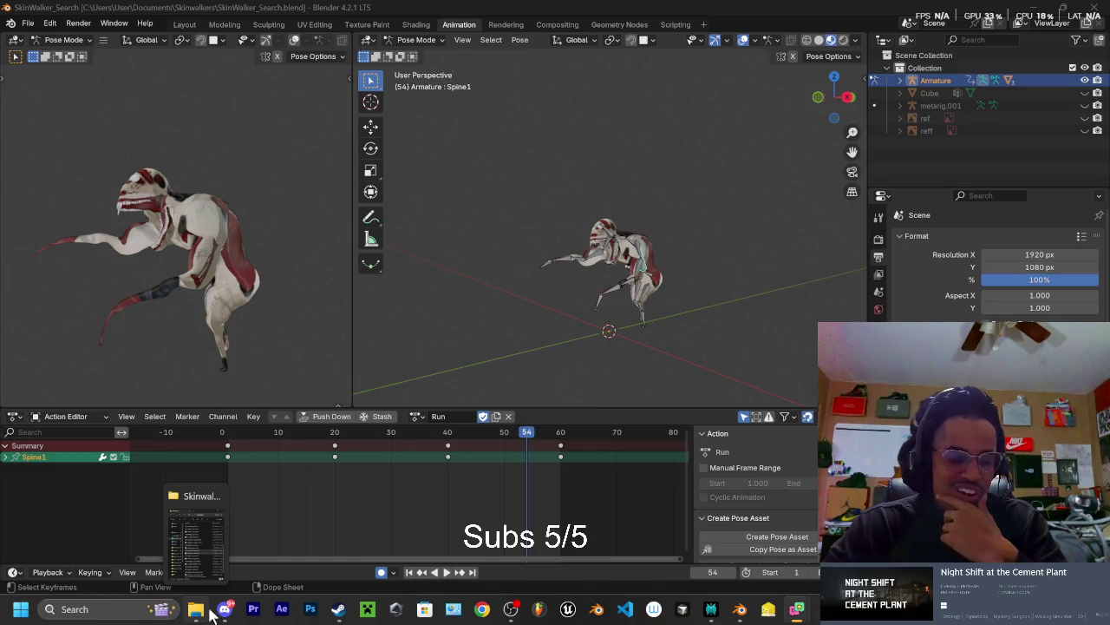
left_click(197, 611)
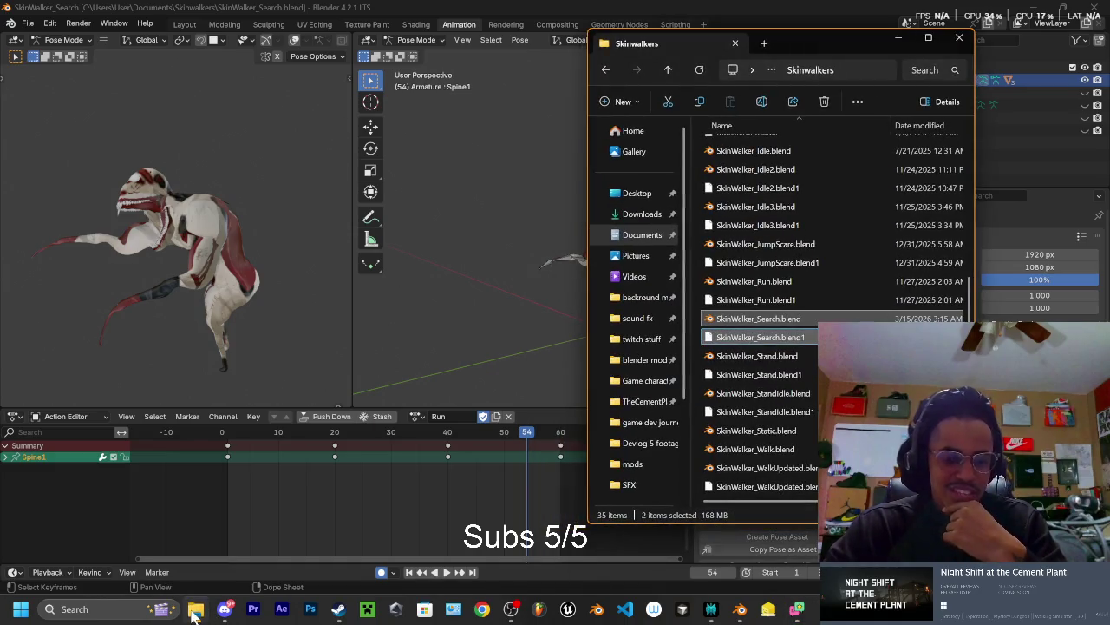
Maximize File Explorer, go to TheCementPlant folder and open TheCementPlant.uproject
left_click_drag(813, 38, 634, 38)
left_click(750, 39)
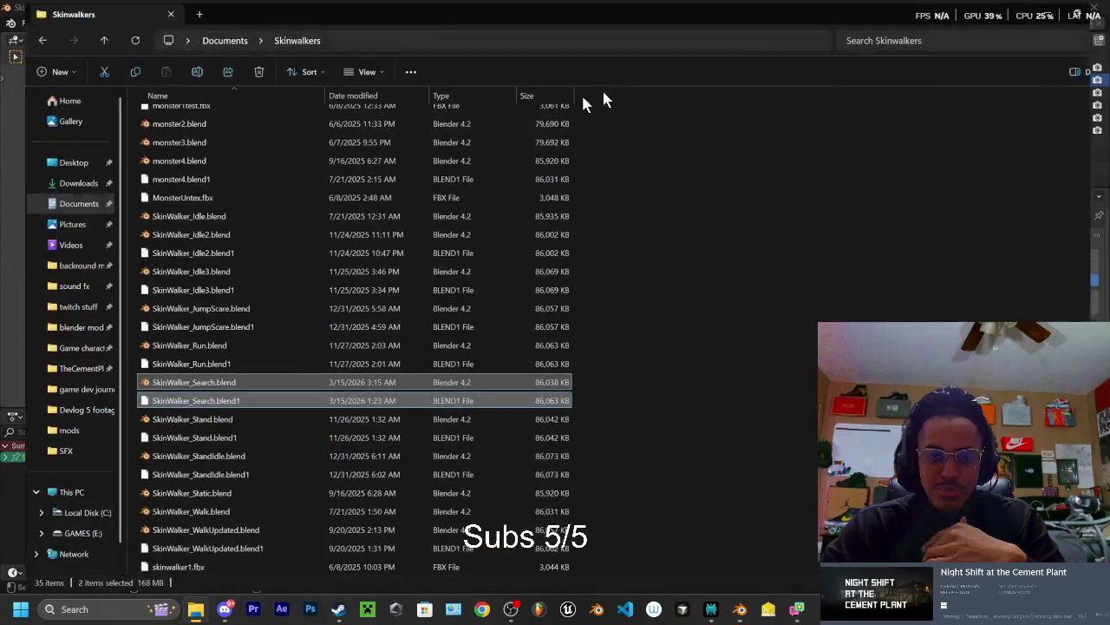
left_click(60, 369)
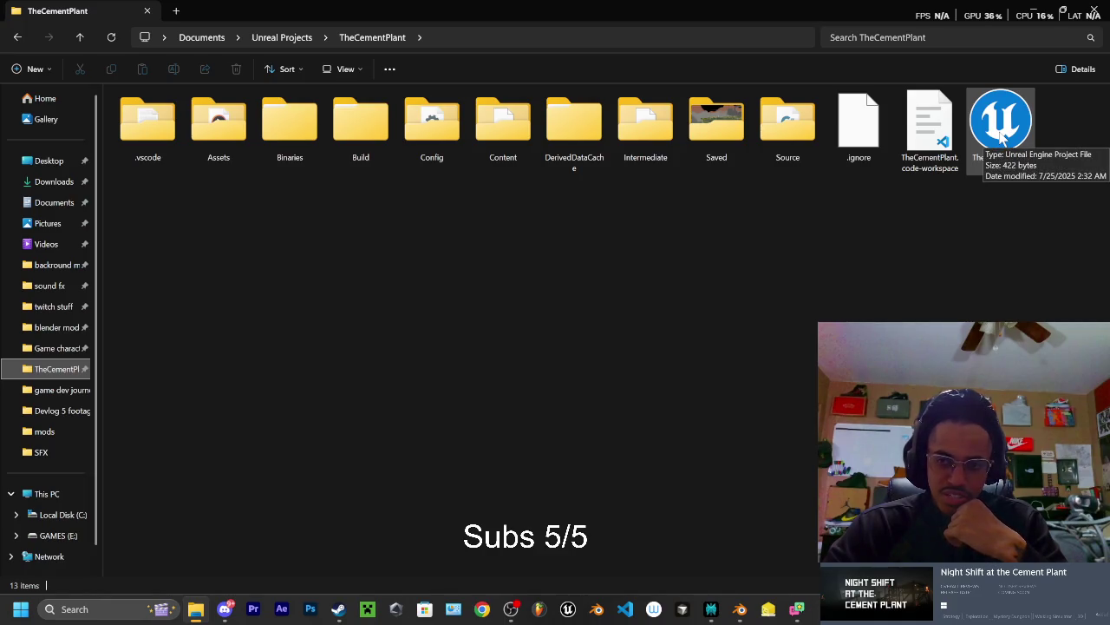
left_click(1002, 134)
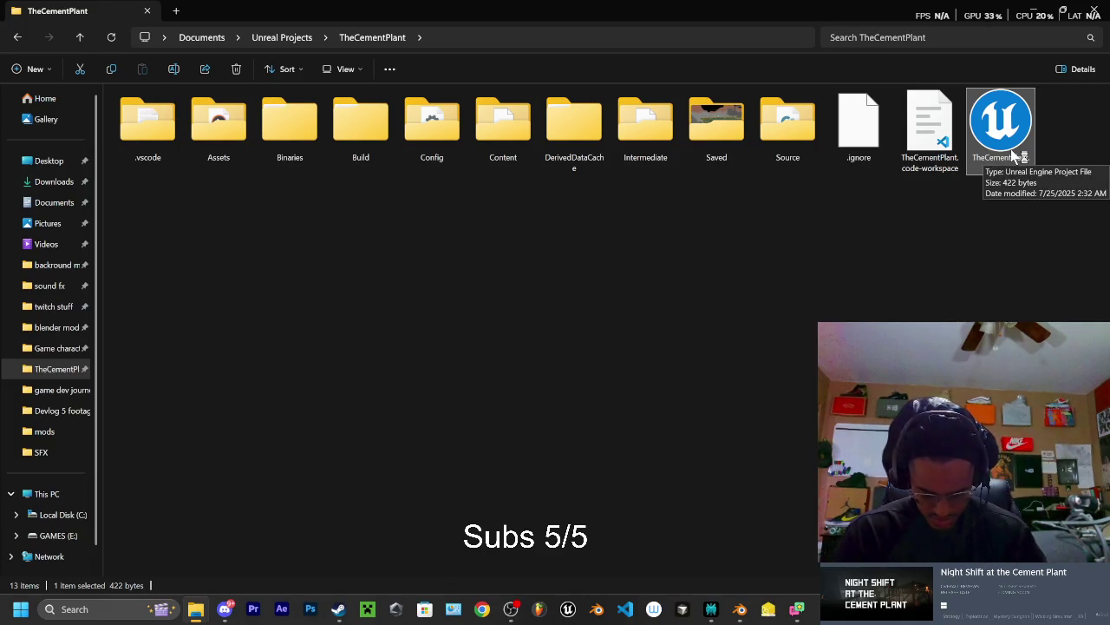
double_click(1013, 155)
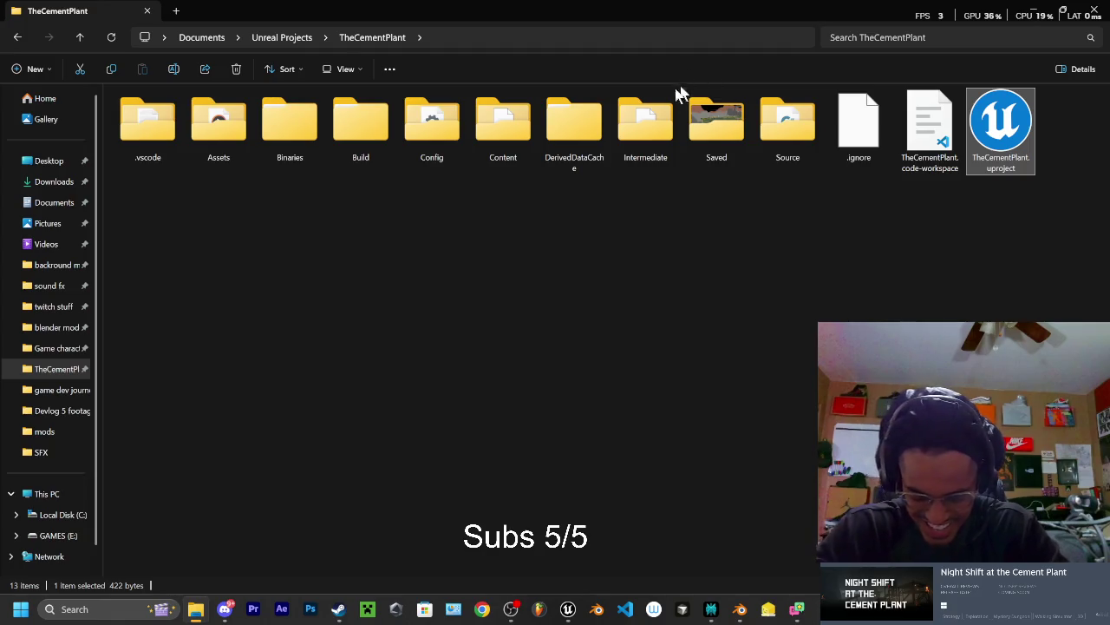
Let TheCementPlant project finish opening in Unreal Editor on the Dome_silo mesh
mouse_move(648, 100)
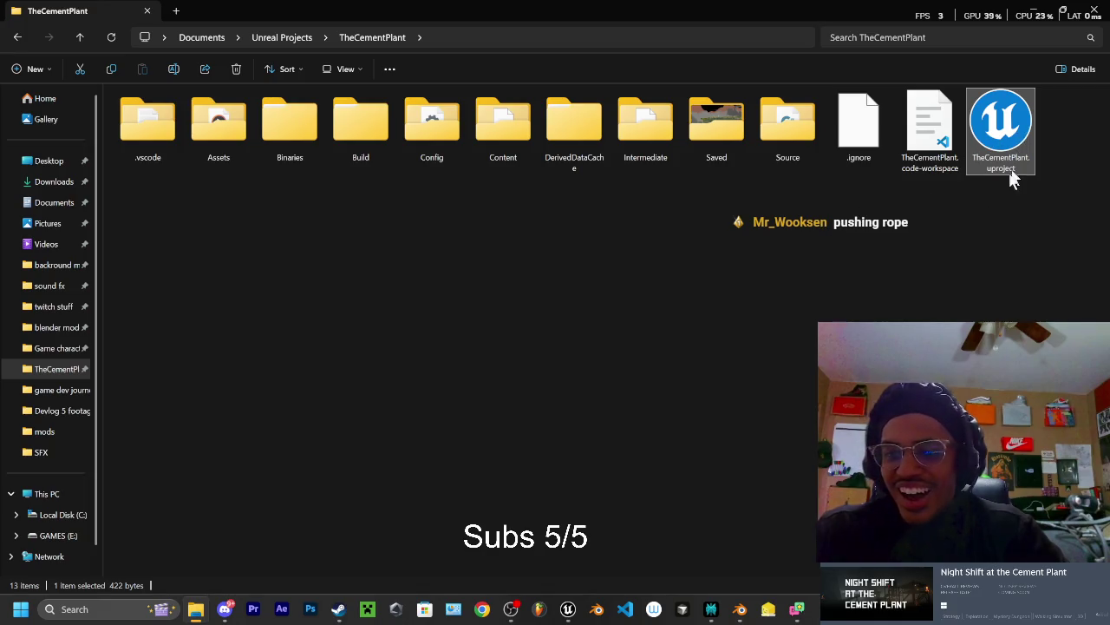
Return to the Unreal mesh editor and select the ramp's collision box
mouse_move(1057, 12)
key("alt+Tab")
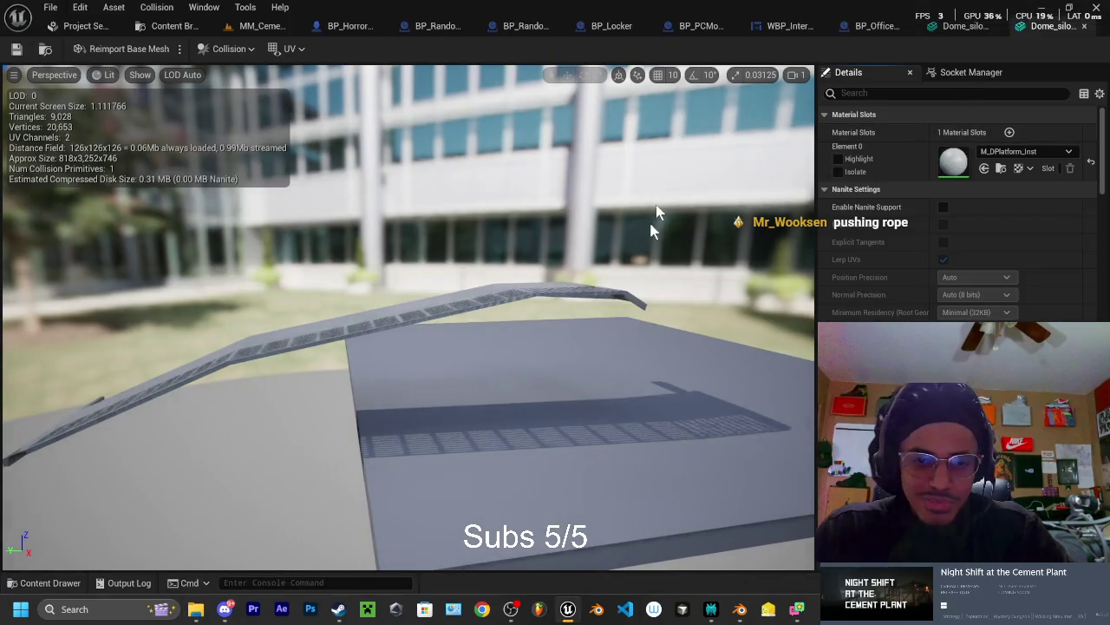
mouse_move(408, 317)
left_mouse_down()
mouse_move(347, 333)
mouse_move(217, 95)
left_mouse_up()
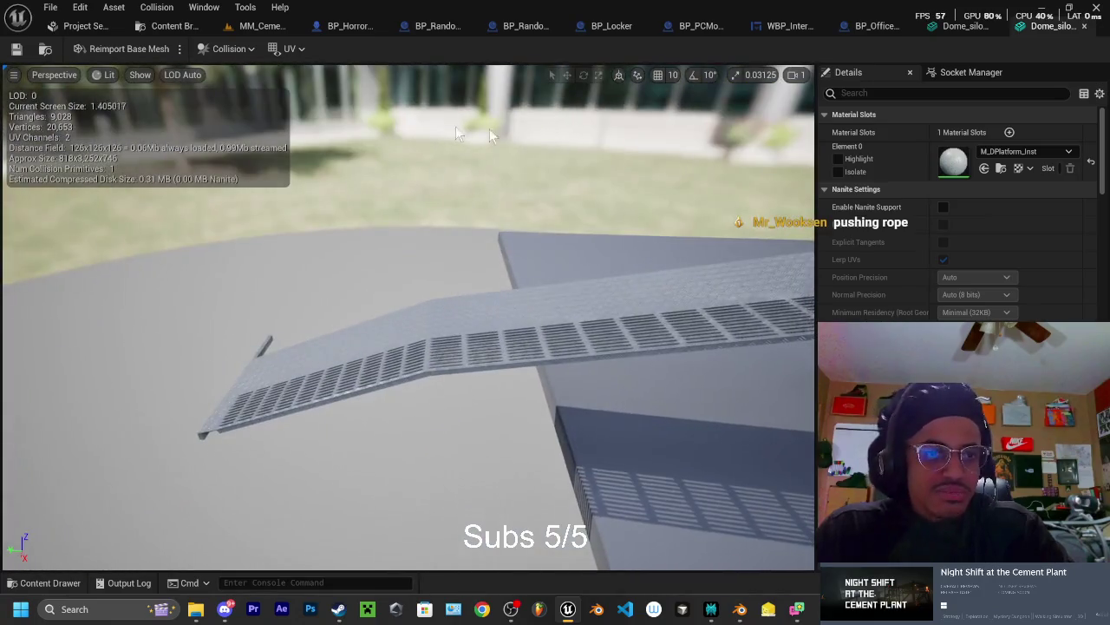
left_click(148, 77)
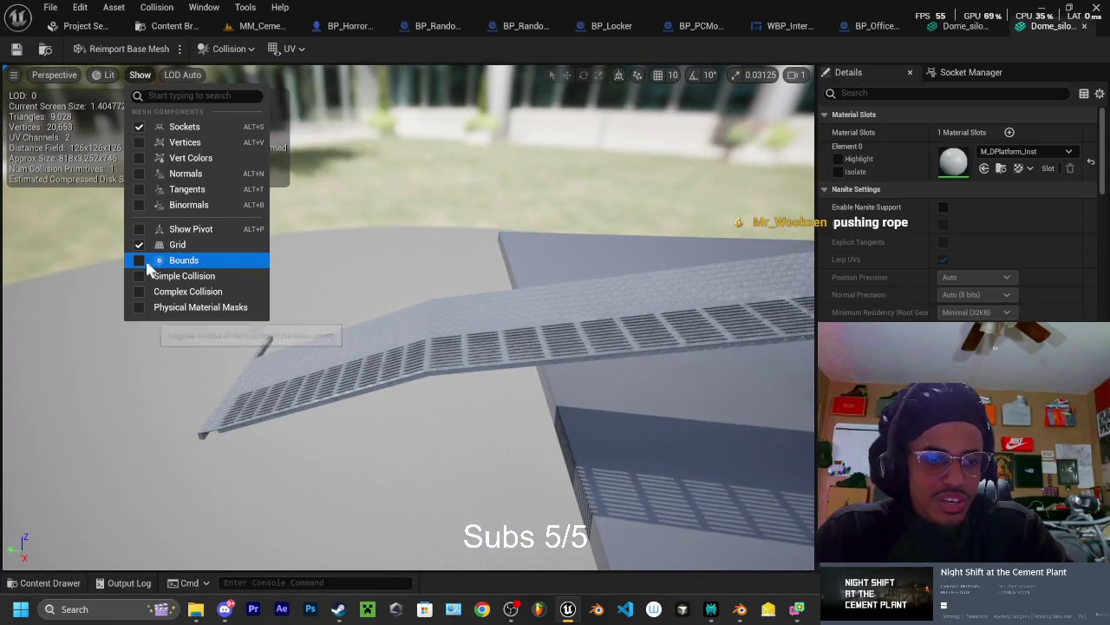
mouse_move(417, 277)
left_mouse_down()
mouse_move(558, 147)
mouse_move(520, 173)
mouse_move(391, 200)
left_mouse_up()
left_click(396, 196)
Shrink the collision box, move it onto the grate and widen it across the walkway
key("e")
key("r")
left_click_drag(471, 315, 462, 318)
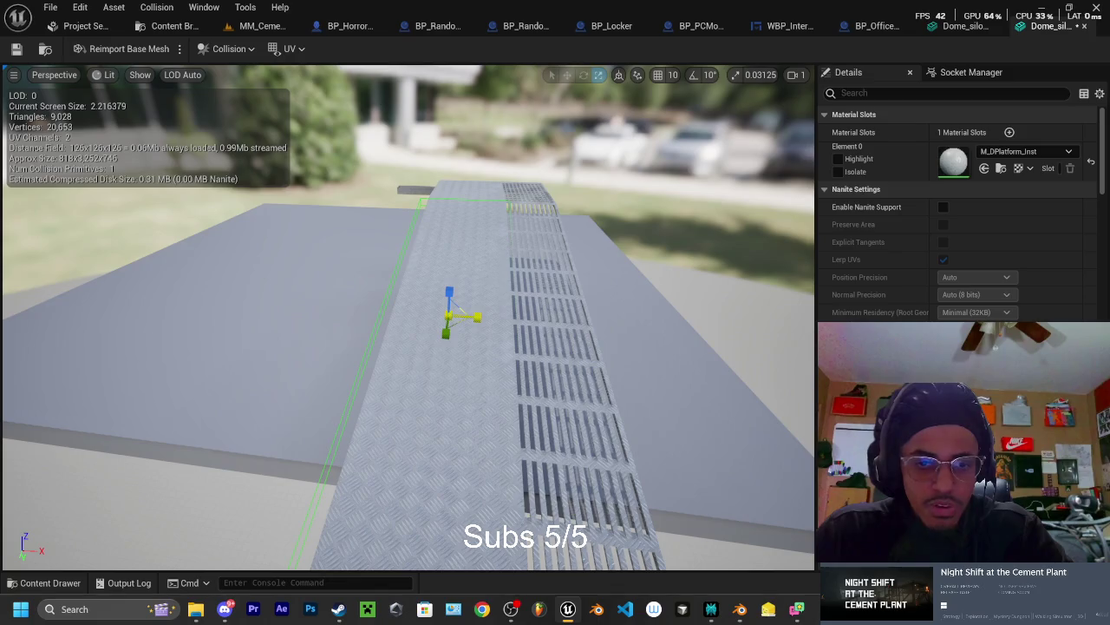
key("w")
left_click_drag(473, 318, 510, 320)
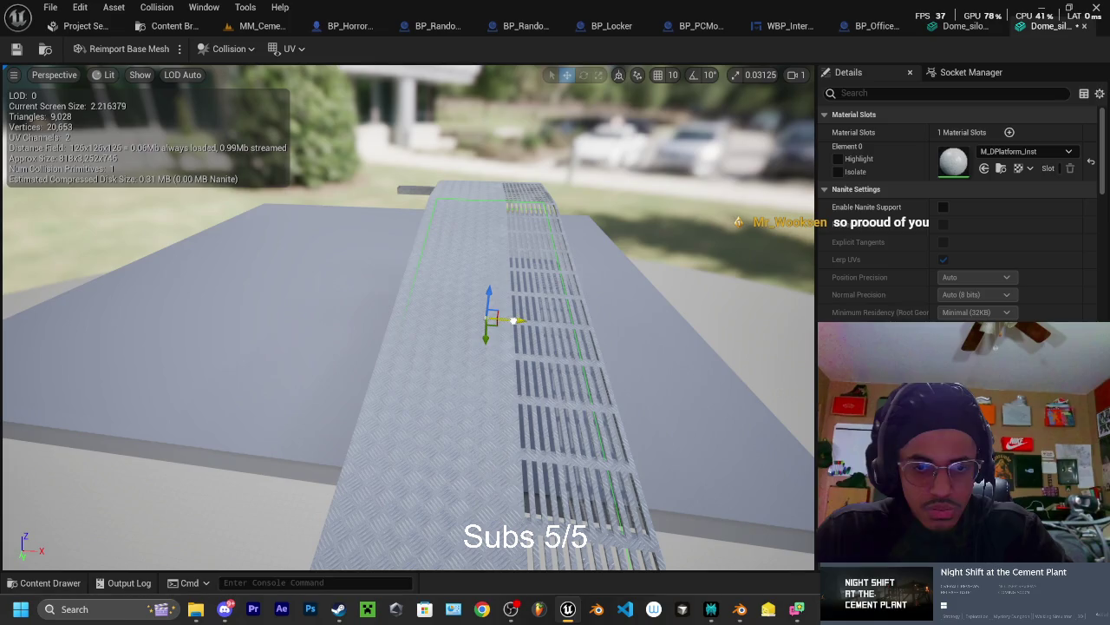
key("r")
mouse_move(512, 322)
left_mouse_down()
mouse_move(524, 322)
mouse_move(516, 321)
left_mouse_up()
key("w")
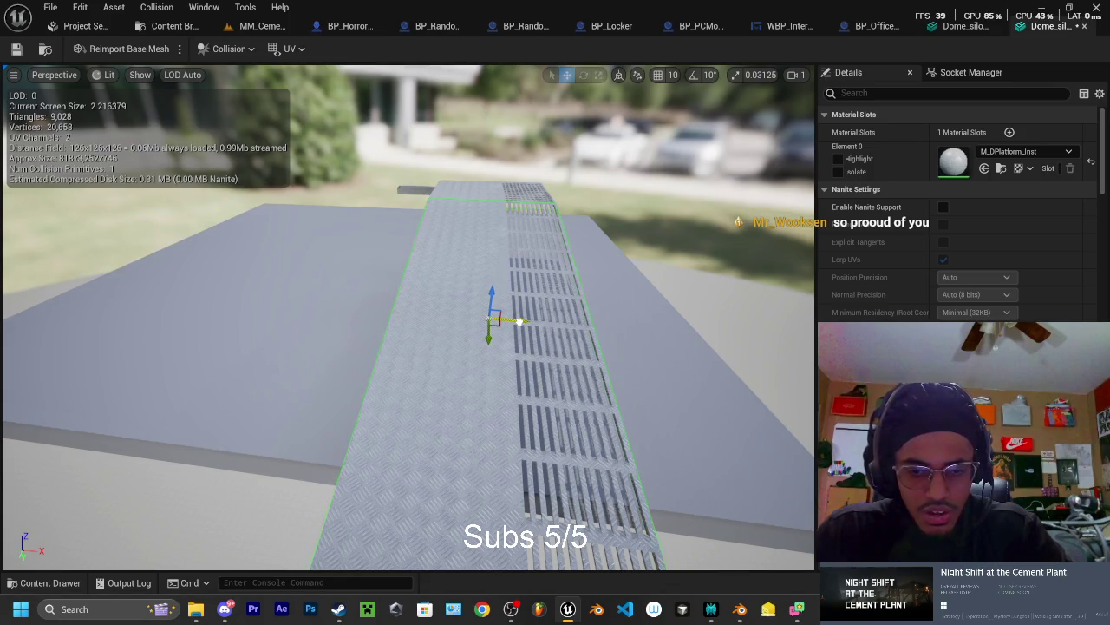
left_click_drag(518, 321, 521, 323)
Reselect the walkway collision box and Alt-drag a duplicate along the walkway
mouse_move(635, 289)
left_mouse_down()
mouse_move(420, 302)
mouse_move(630, 264)
left_mouse_up()
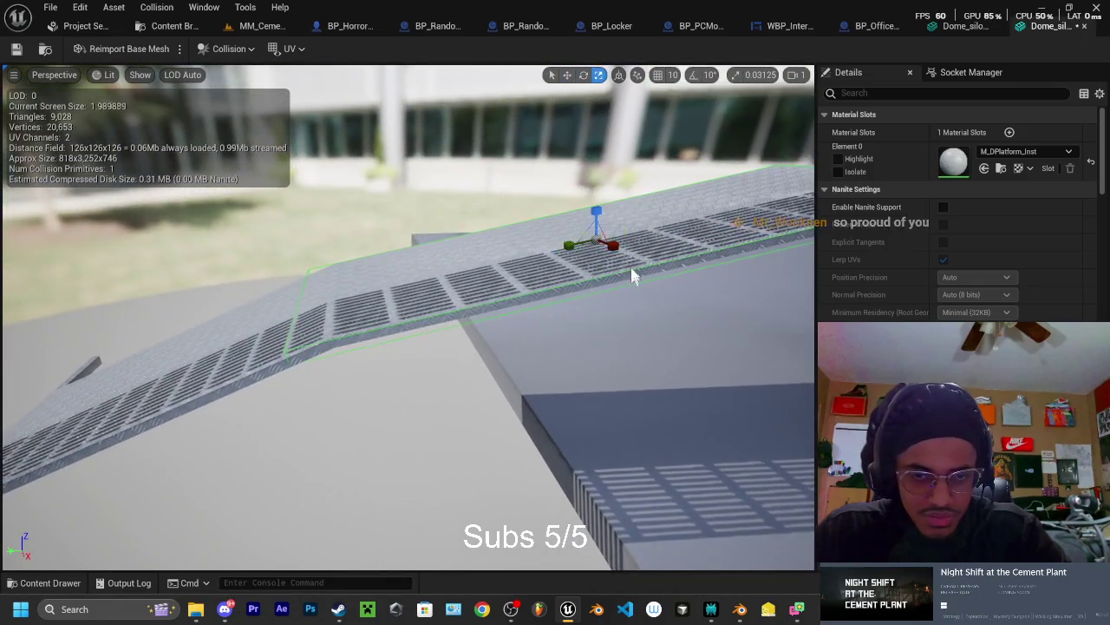
left_click(572, 246)
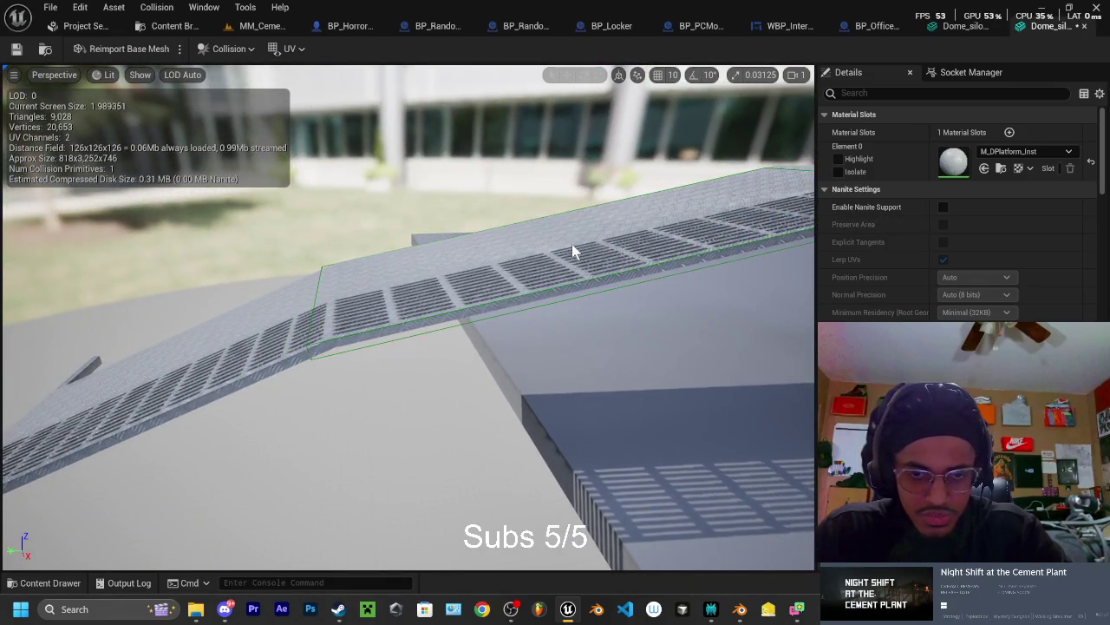
left_click(449, 326)
mouse_move(559, 281)
left_mouse_down()
mouse_move(516, 298)
mouse_move(329, 286)
left_mouse_up()
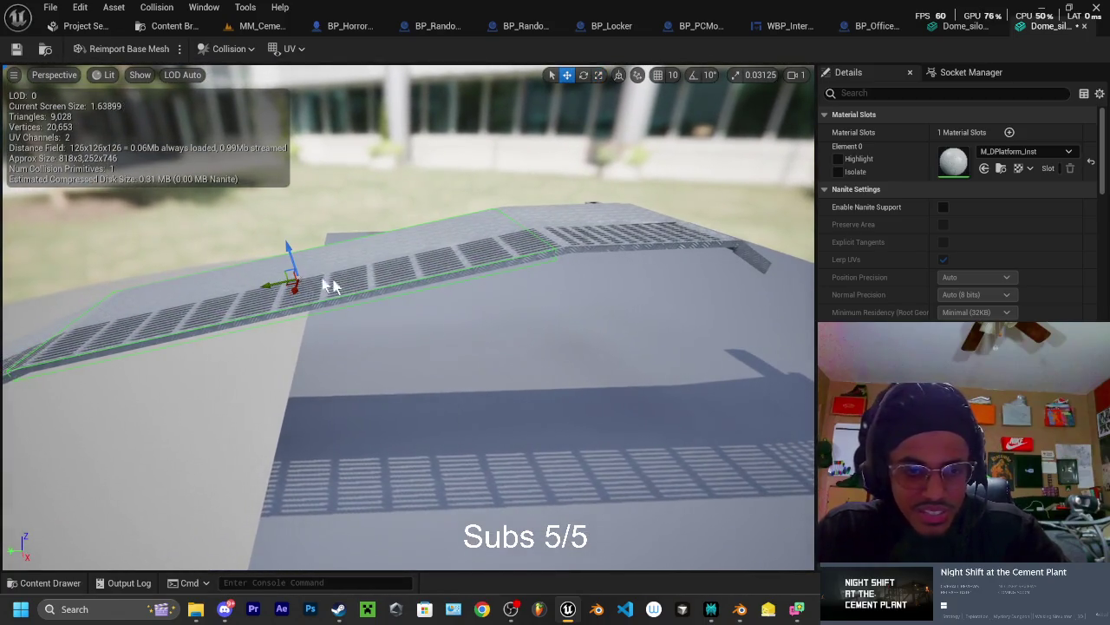
key("w")
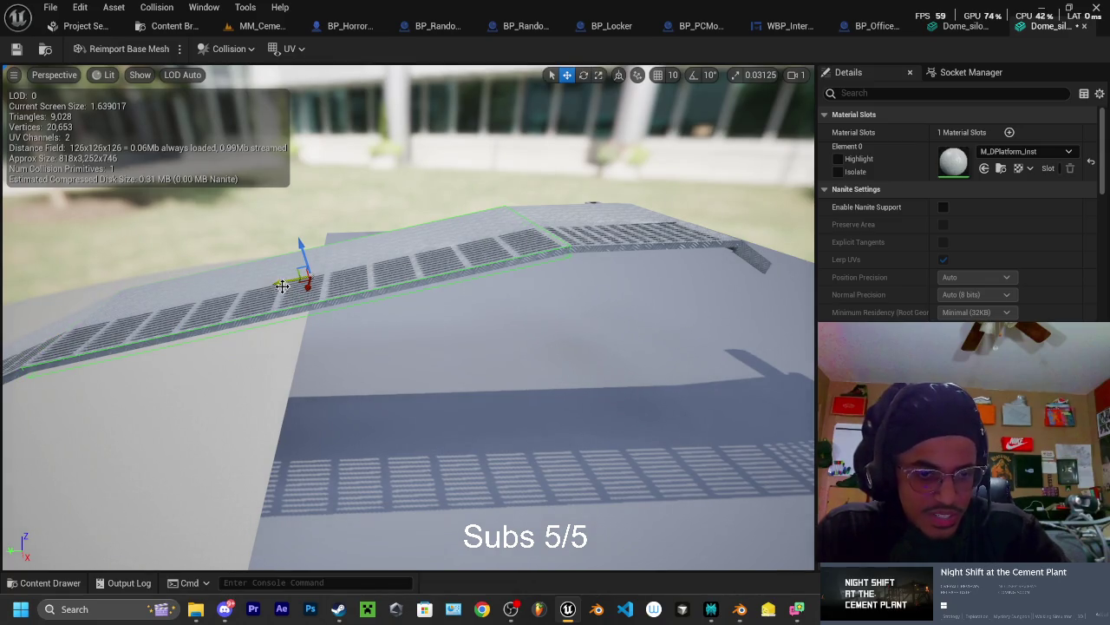
left_click_drag(284, 286, 562, 280)
Tilt the copied collision box about -9.75 degrees, shrink it and lower it onto the platform
key("e")
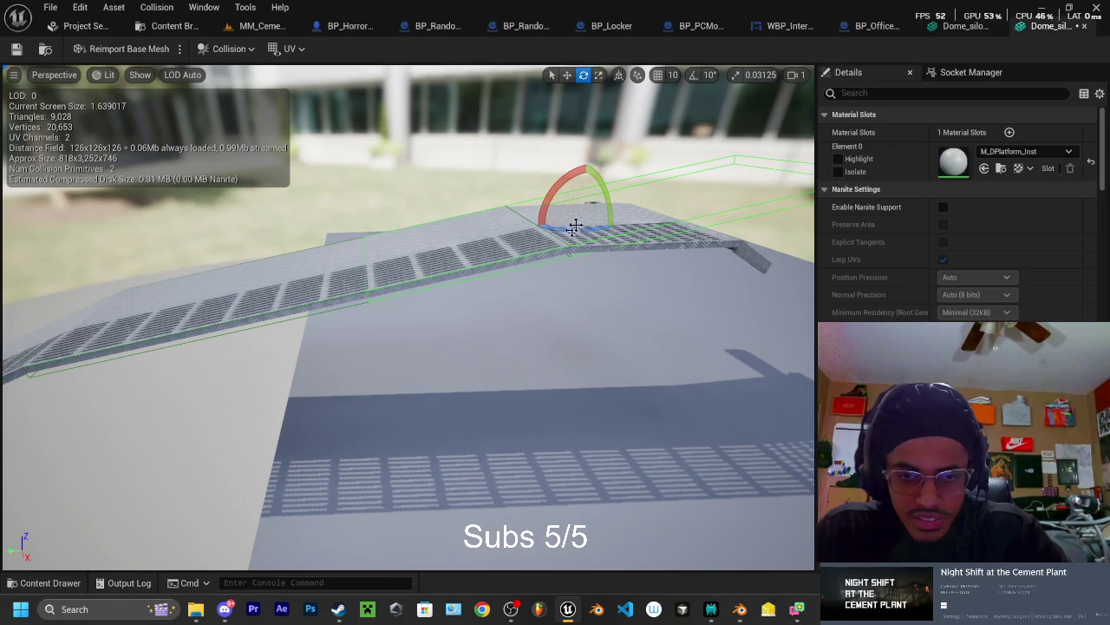
left_click_drag(561, 184, 595, 164)
mouse_move(512, 202)
left_mouse_down()
mouse_move(460, 198)
mouse_move(511, 201)
left_mouse_up()
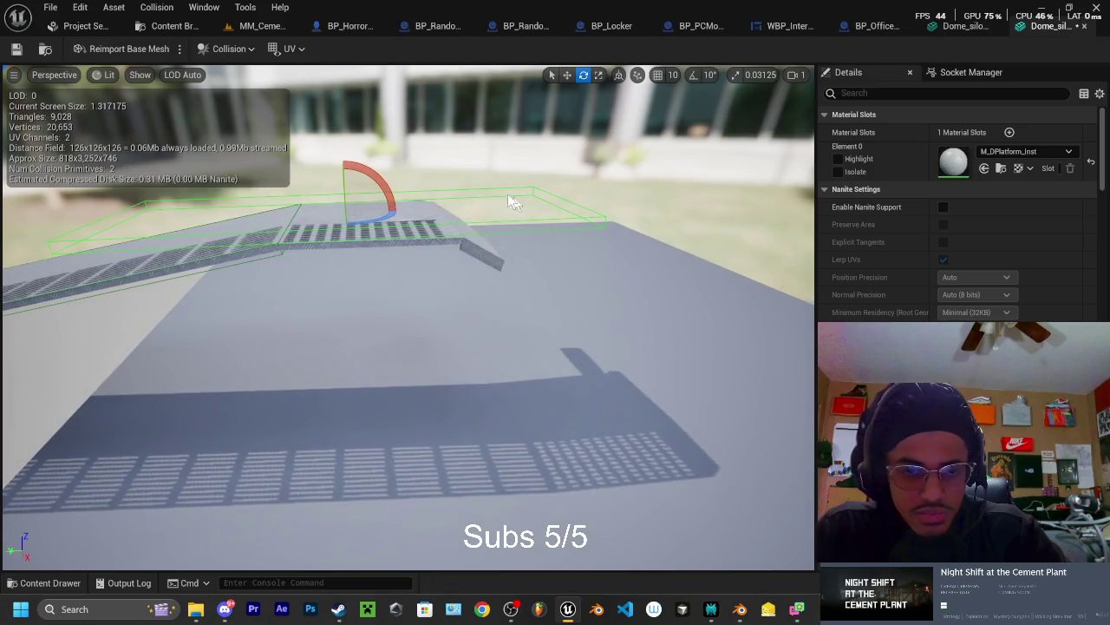
key("r")
mouse_move(320, 214)
left_mouse_down()
mouse_move(299, 216)
mouse_move(345, 212)
left_mouse_up()
key("w")
left_click_drag(374, 173, 376, 189)
mouse_move(460, 206)
left_mouse_down()
mouse_move(460, 174)
mouse_move(460, 235)
mouse_move(399, 234)
mouse_move(503, 234)
mouse_move(473, 234)
left_mouse_up()
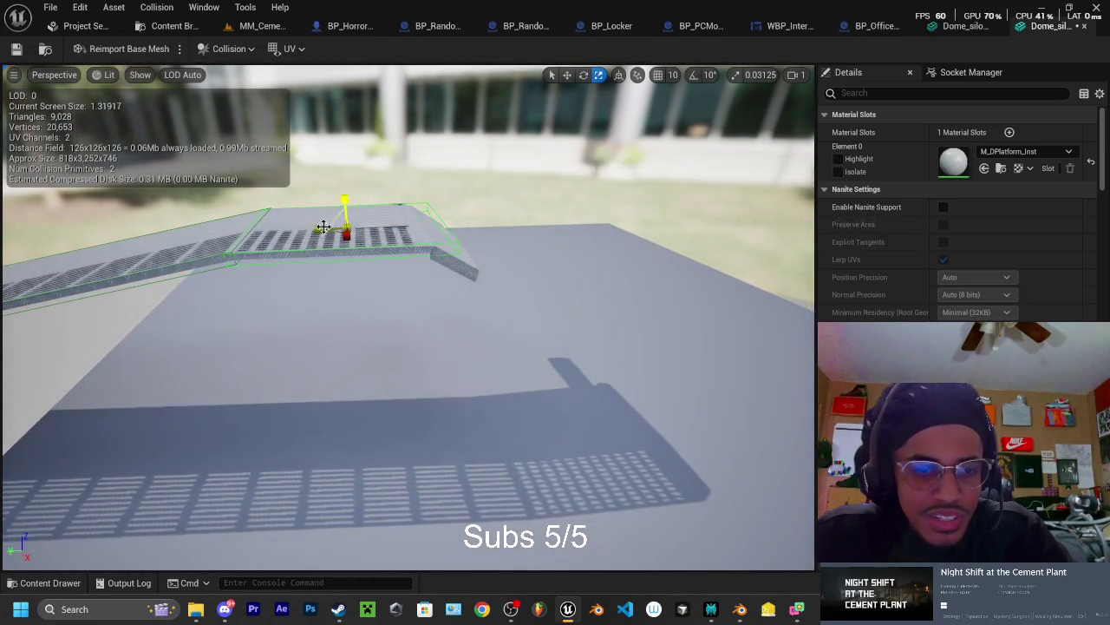
Adjust the collision box's height over the grated platform
key("w")
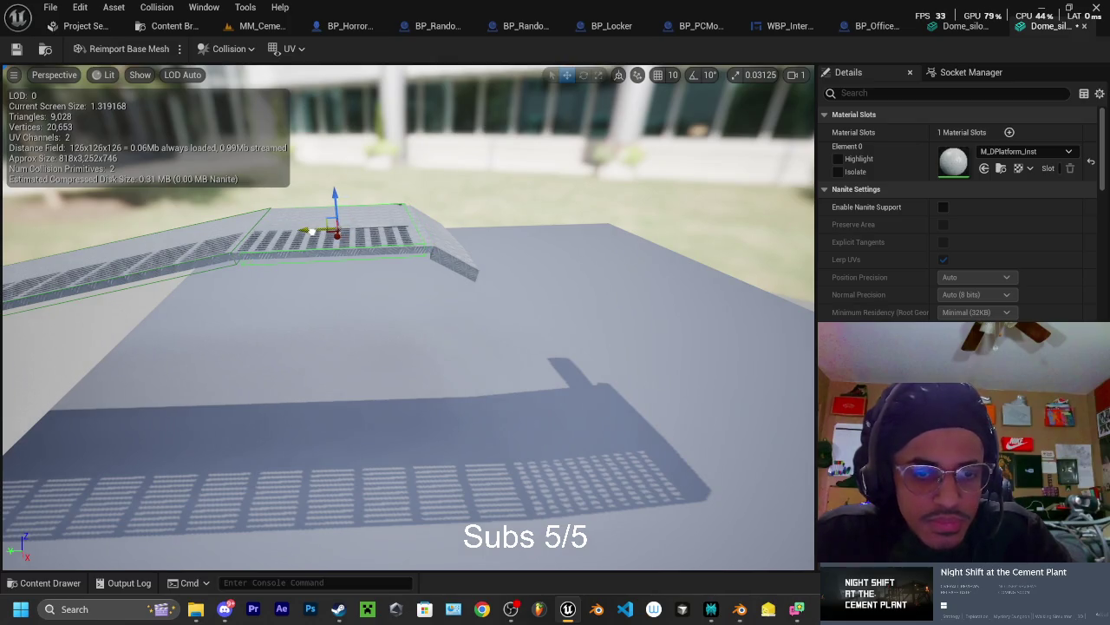
key("e")
key("r")
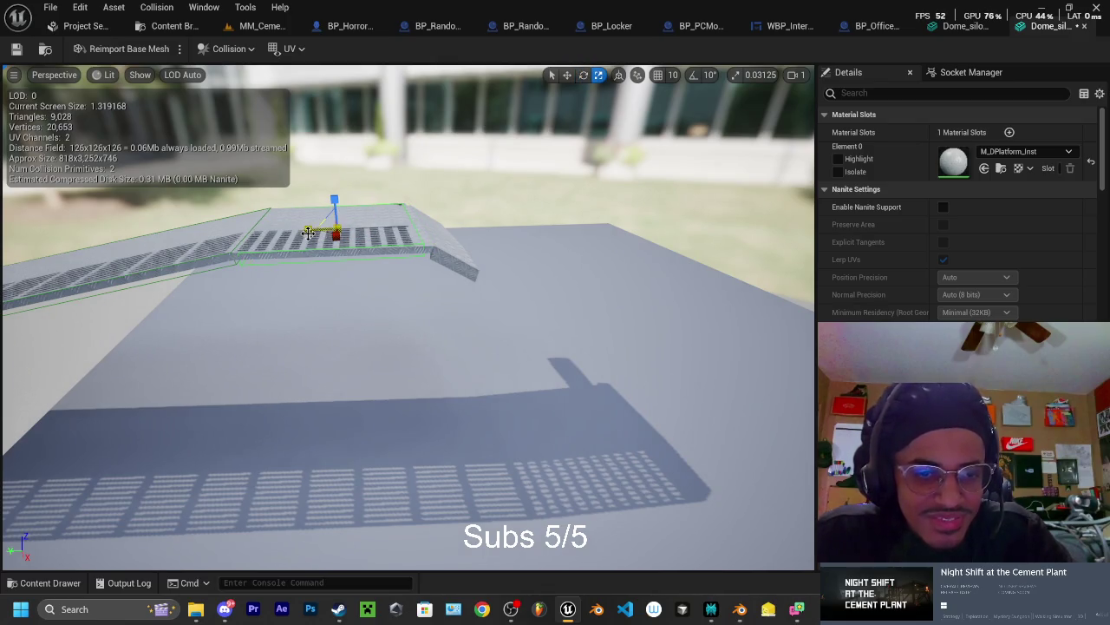
key("w")
left_click_drag(308, 229, 301, 231)
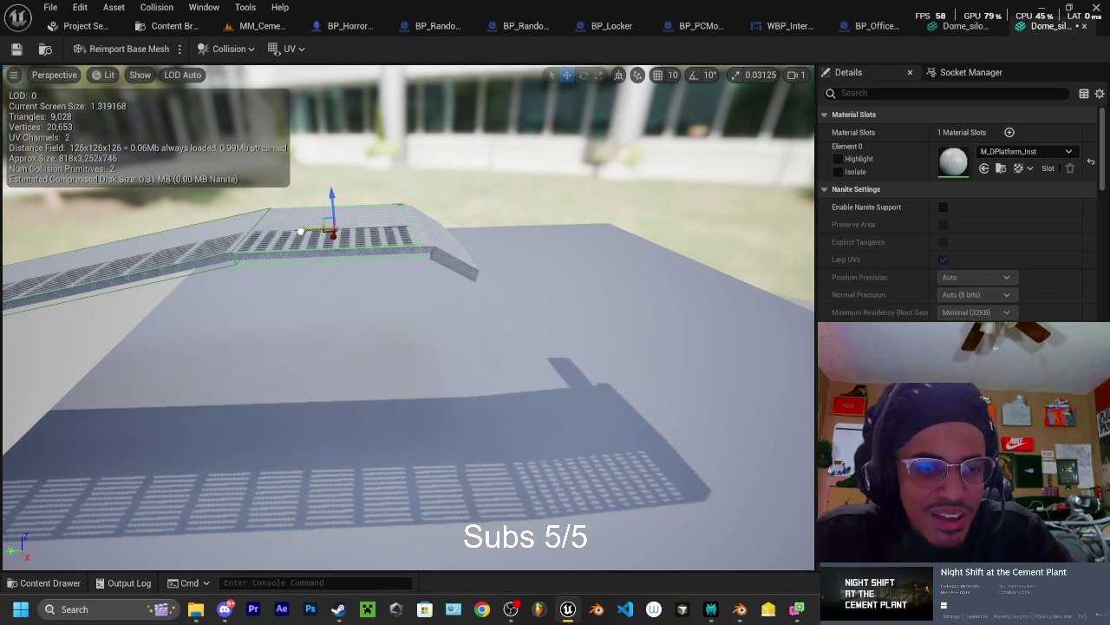
mouse_move(330, 190)
left_mouse_down()
mouse_move(371, 219)
mouse_move(305, 229)
left_mouse_up()
key("e")
key("r")
Slide the collision box along the platform and tilt it to match the sloping end
left_click(299, 238)
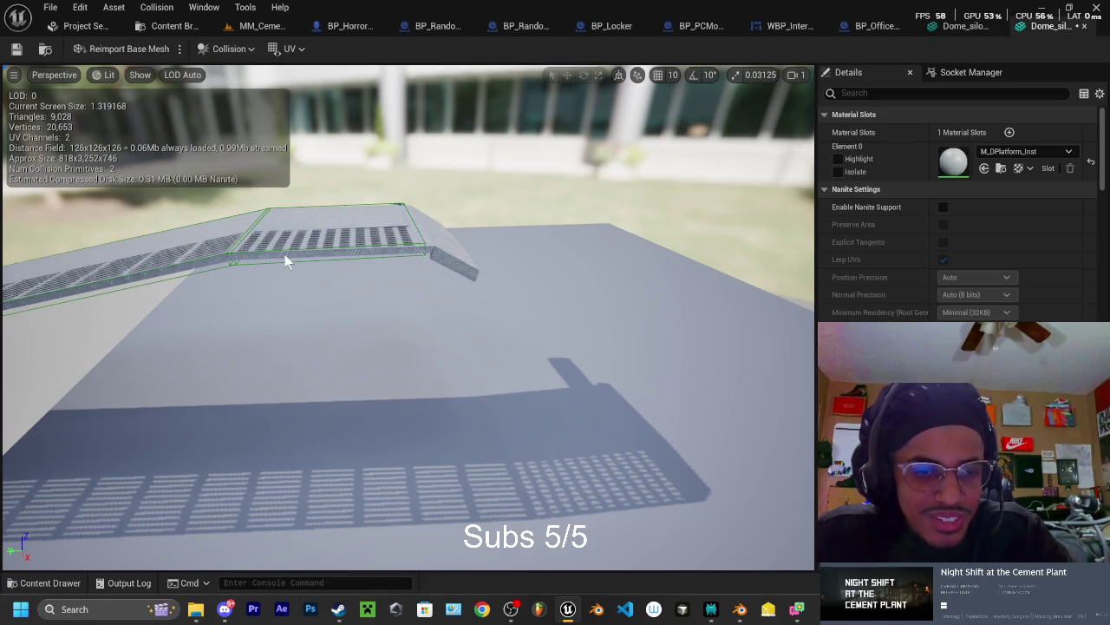
left_click(301, 232)
key("w")
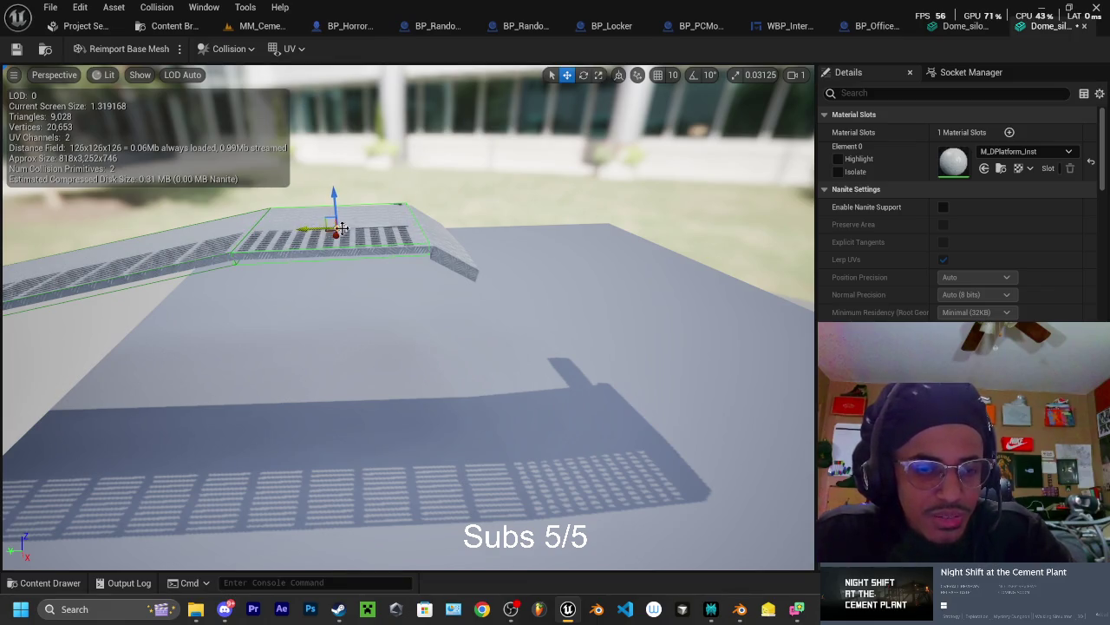
left_click_drag(308, 228, 414, 227)
key("e")
mouse_move(438, 178)
left_mouse_down()
mouse_move(464, 182)
mouse_move(473, 228)
mouse_move(538, 236)
mouse_move(642, 215)
mouse_move(596, 277)
left_mouse_up()
scroll(511, 240, "up", 2)
Shrink the sloped-end collision box along the ramp's length
key("r")
left_click_drag(426, 272, 388, 301)
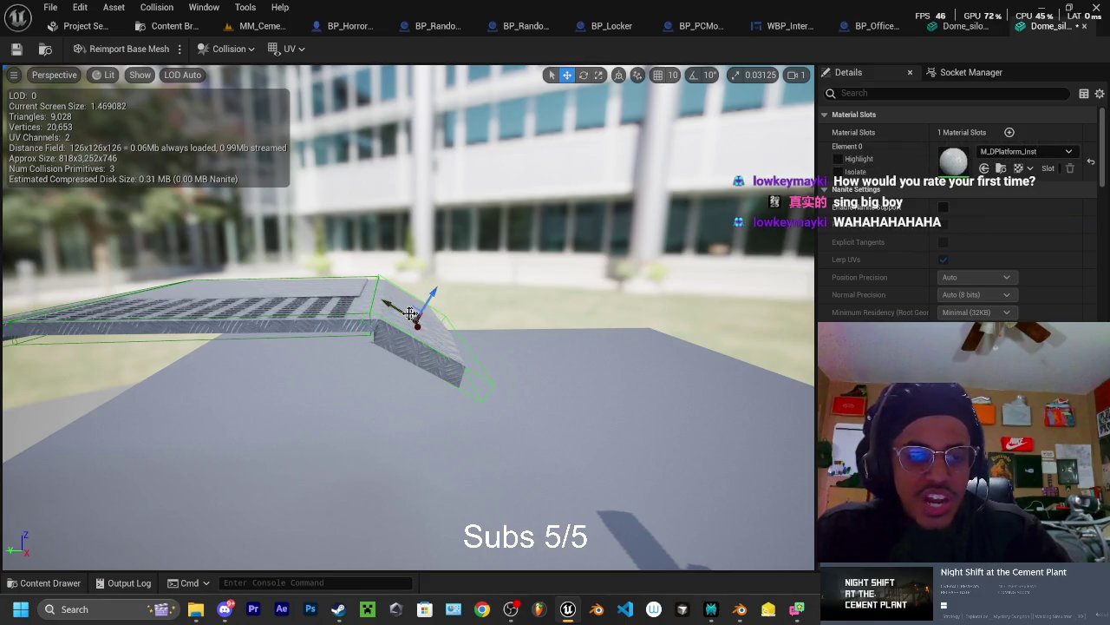
key("e")
key("r")
left_click_drag(386, 300, 384, 303)
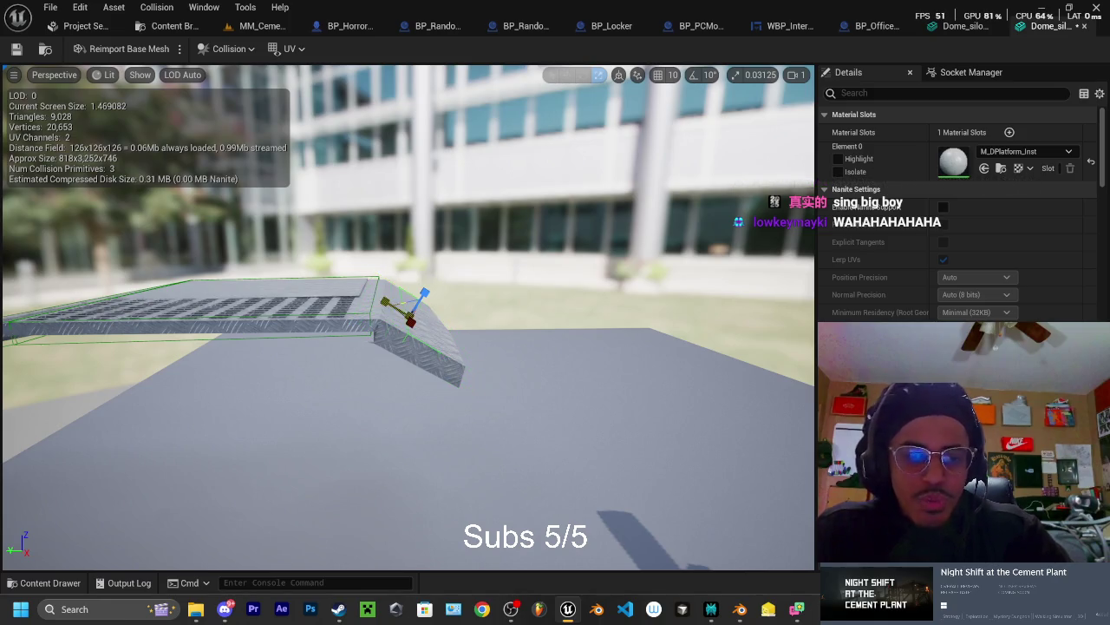
Reposition the sloped-end collision box to fit that piece closely
left_click(399, 306)
left_click(379, 305)
key("w")
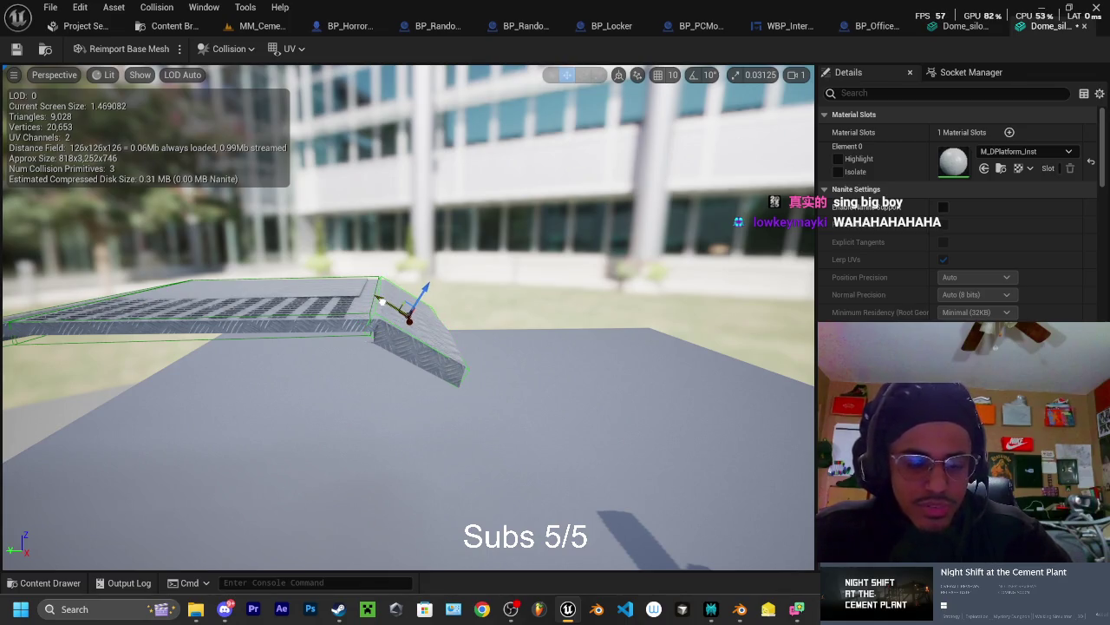
left_click_drag(382, 302, 383, 303)
mouse_move(573, 235)
left_mouse_down()
mouse_move(641, 251)
mouse_move(347, 253)
left_mouse_up()
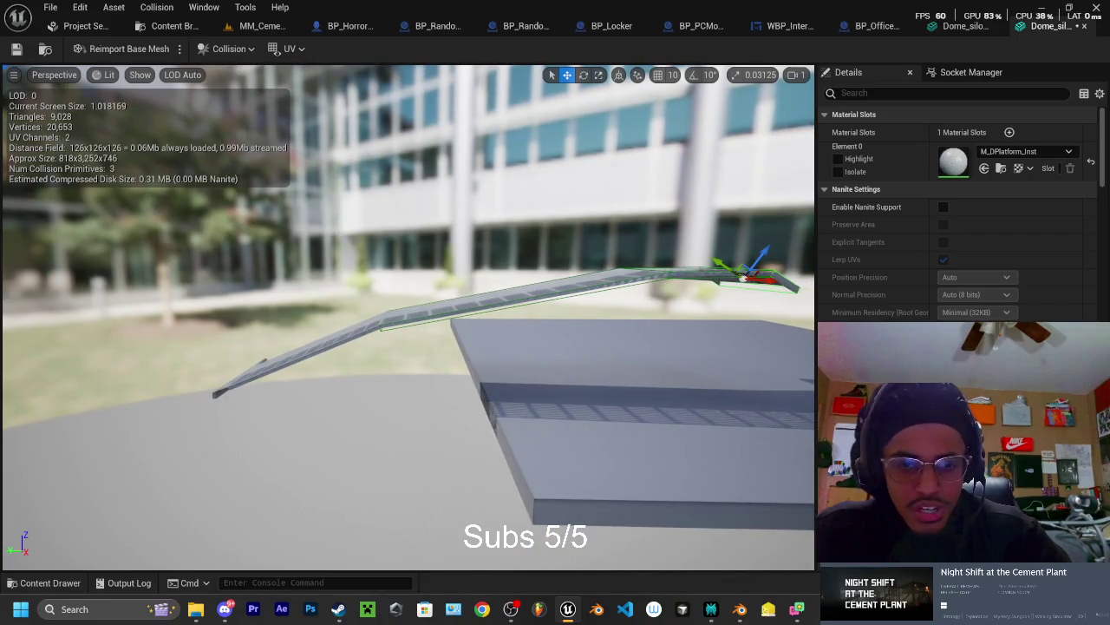
left_click(474, 309)
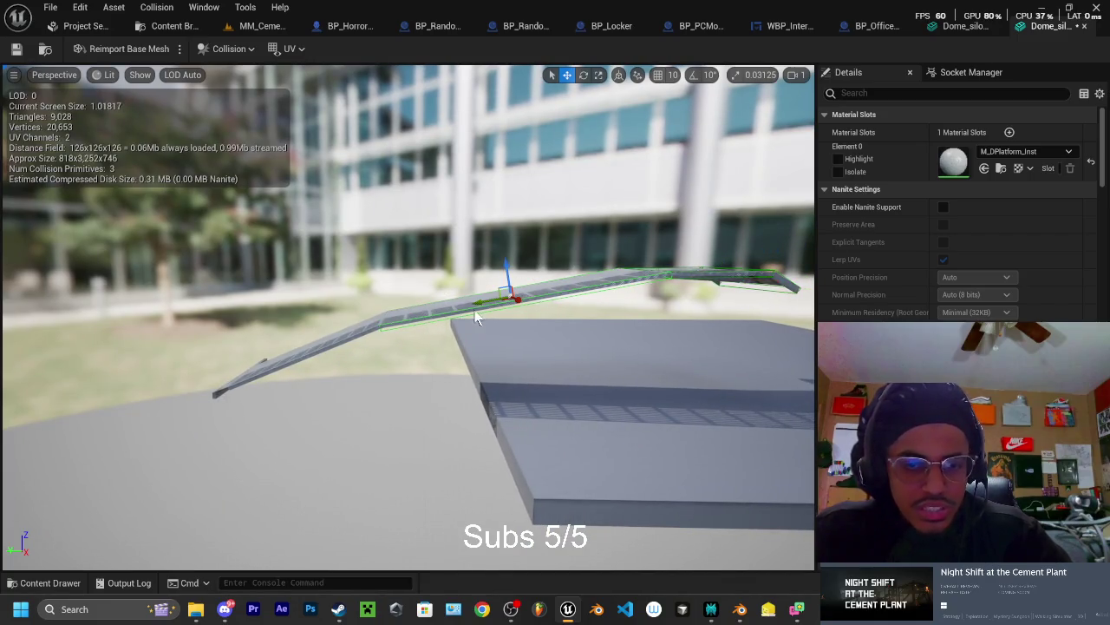
Alt-drag a copy of the collision box left along the ramp and tilt it to the slope
mouse_move(479, 304)
left_mouse_down()
mouse_move(285, 318)
mouse_move(300, 304)
left_mouse_up()
key("e")
left_click_drag(500, 250, 493, 249)
left_click_drag(421, 278, 397, 309)
key("w")
left_click_drag(378, 355, 413, 351)
Shrink the new collision box and shift it vertically onto the ramp's middle section
key("e")
key("w")
key("r")
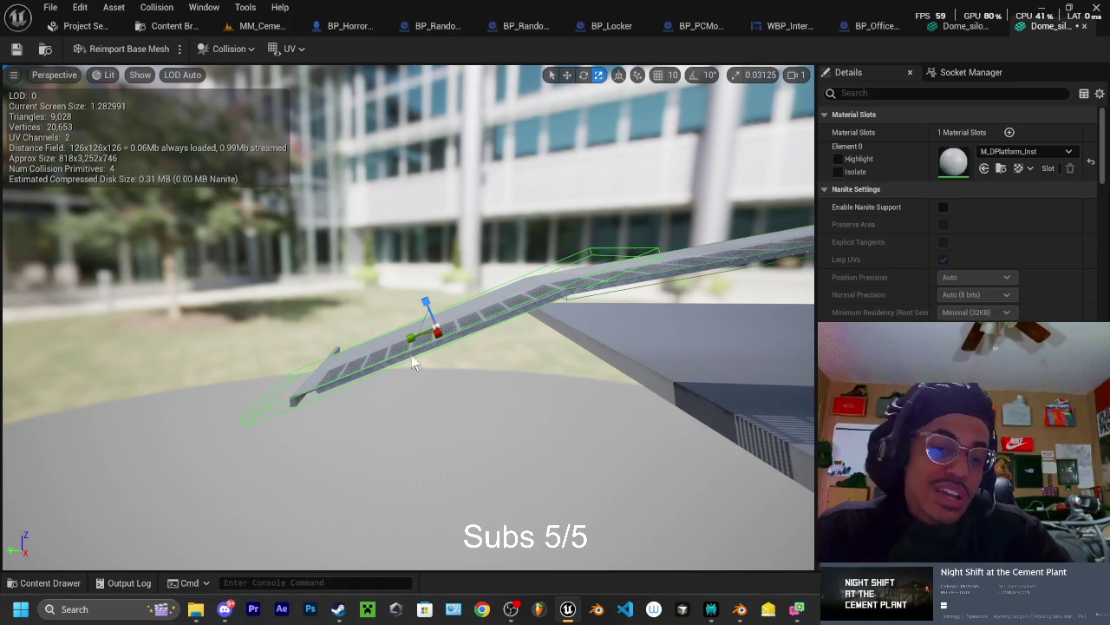
left_click_drag(417, 332, 420, 338)
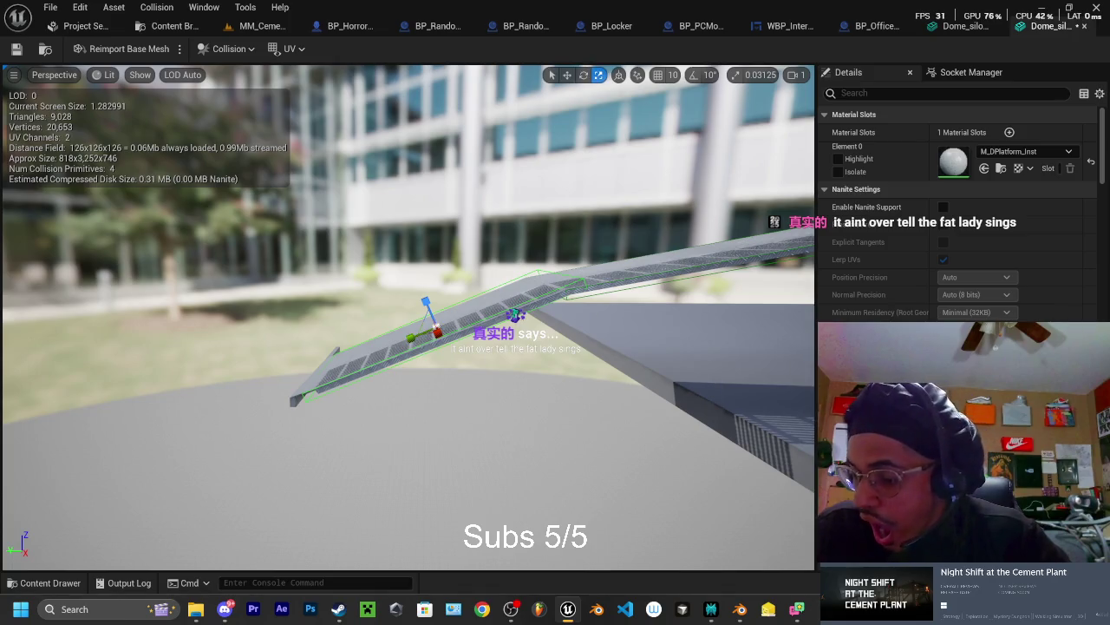
key("w")
key("e")
key("w")
left_click_drag(426, 295, 424, 300)
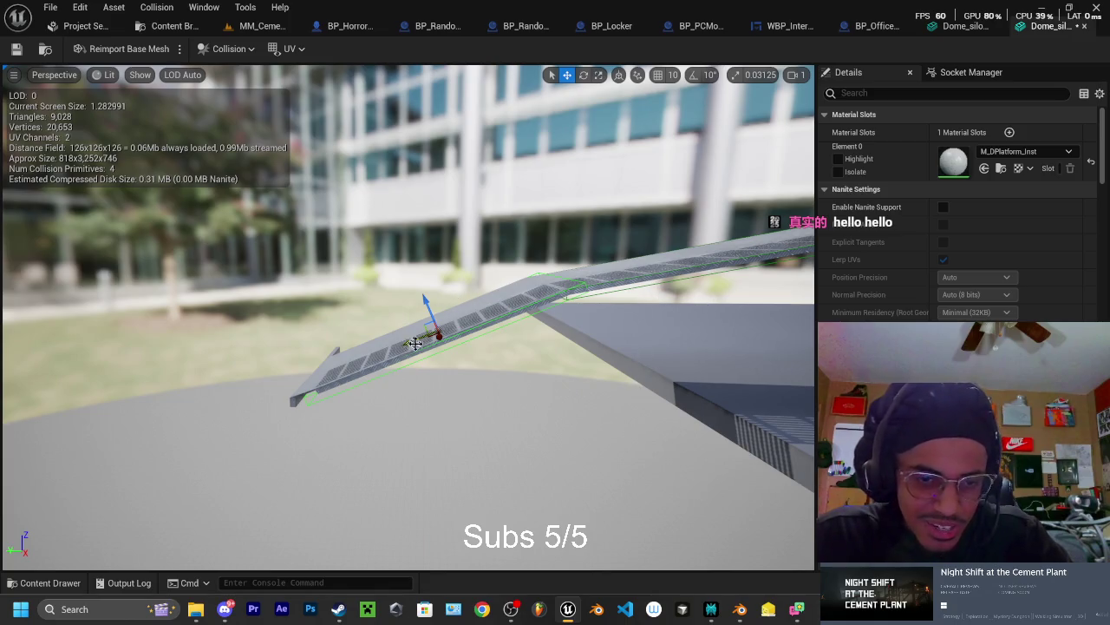
left_click_drag(415, 340, 304, 351)
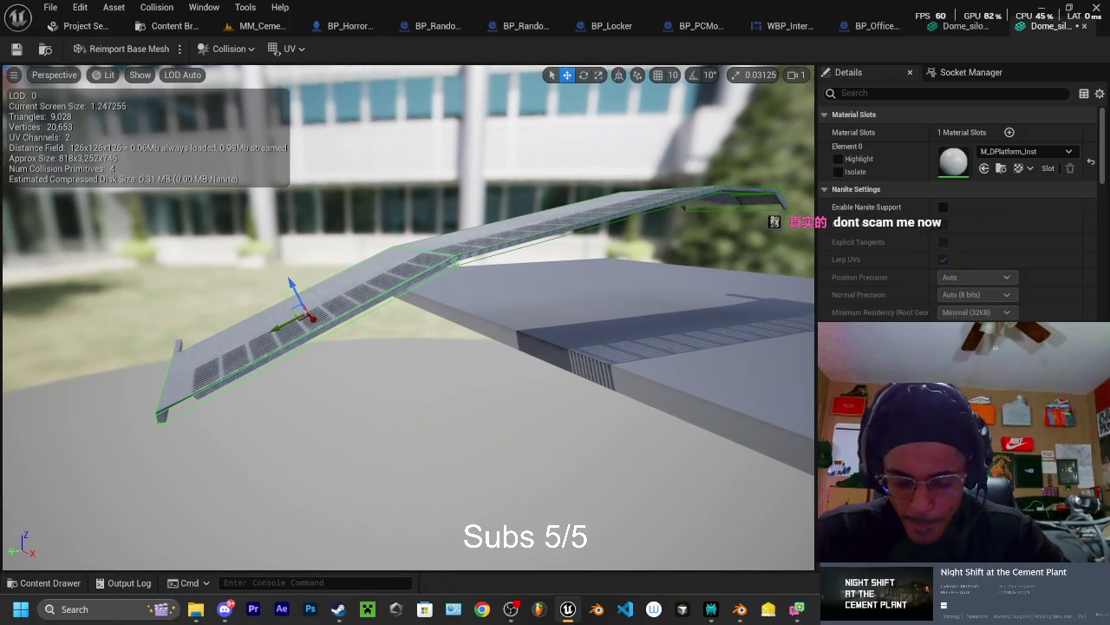
left_click_drag(538, 224, 538, 224)
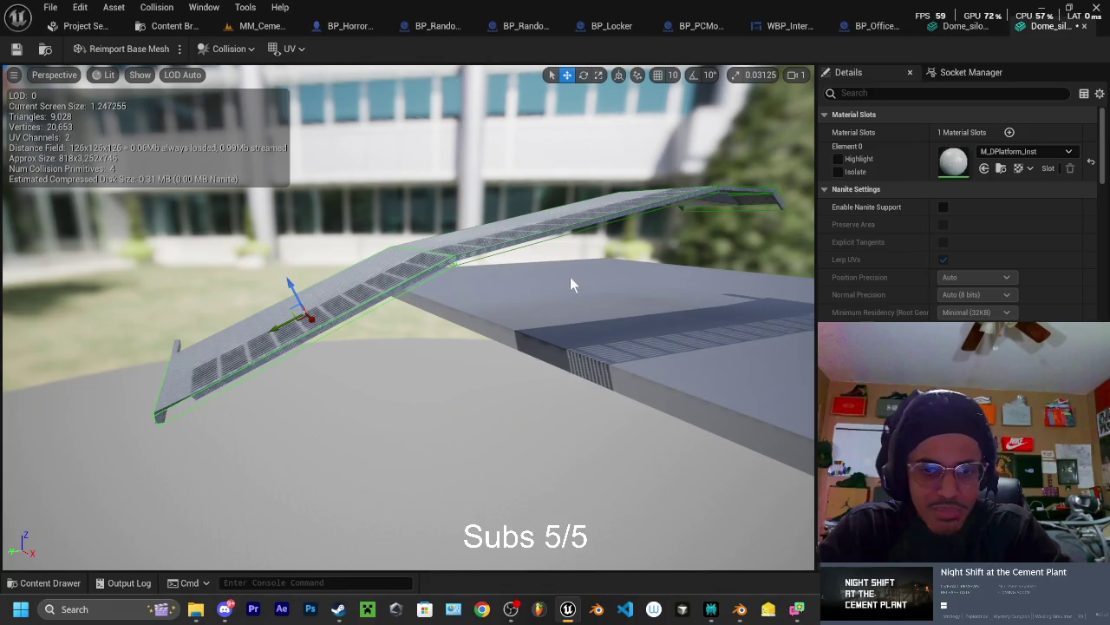
Look up the ramp from low in the viewport, then bring the Twitch clip window full-screen
scroll(572, 275, "up", 2)
mouse_move(571, 275)
left_mouse_down()
mouse_move(563, 234)
mouse_move(538, 312)
mouse_move(520, 295)
mouse_move(538, 278)
mouse_move(546, 295)
mouse_move(546, 277)
mouse_move(546, 295)
mouse_move(616, 307)
left_mouse_up()
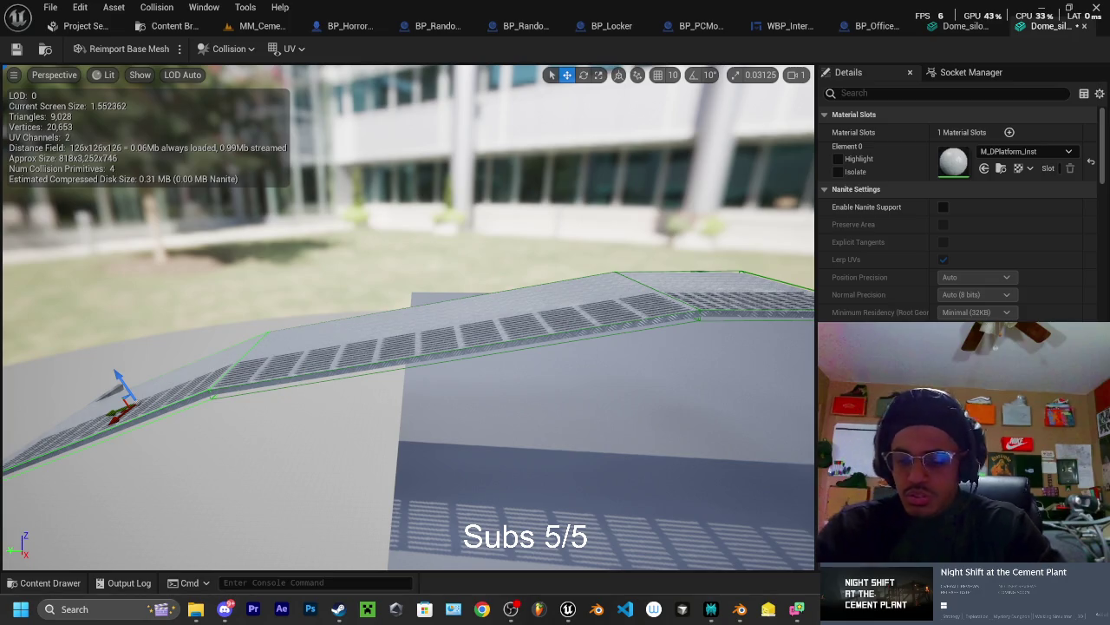
left_click_drag(1109, 35, 669, 42)
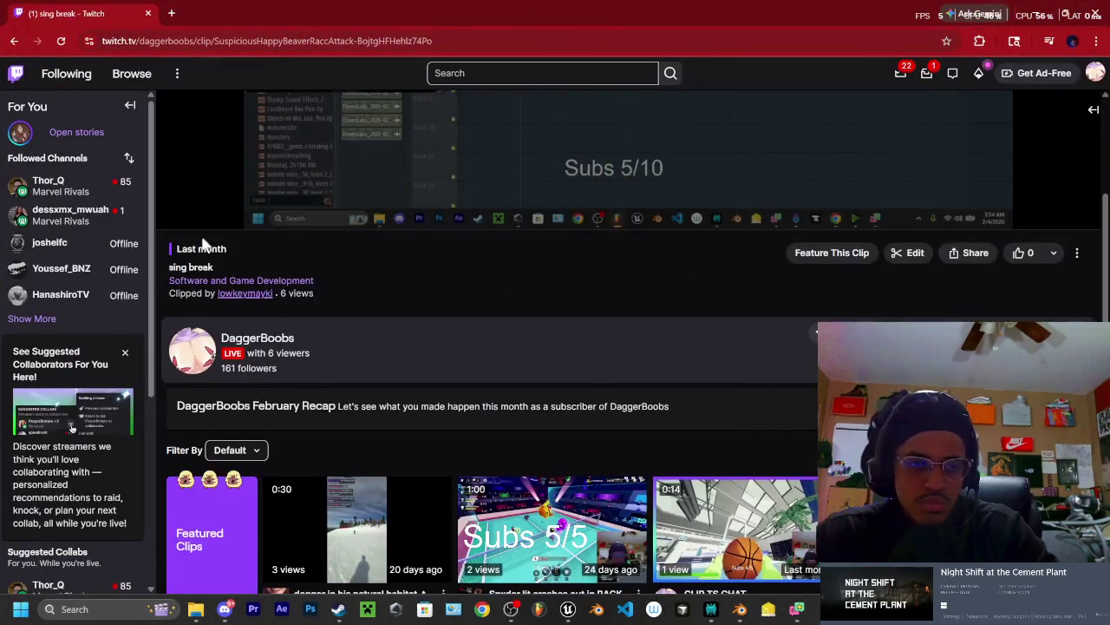
Unmute the Twitch clip, skip ahead in it, then close the browser window
scroll(202, 243, "up", 2)
left_click(191, 404)
scroll(223, 396, "up", 1)
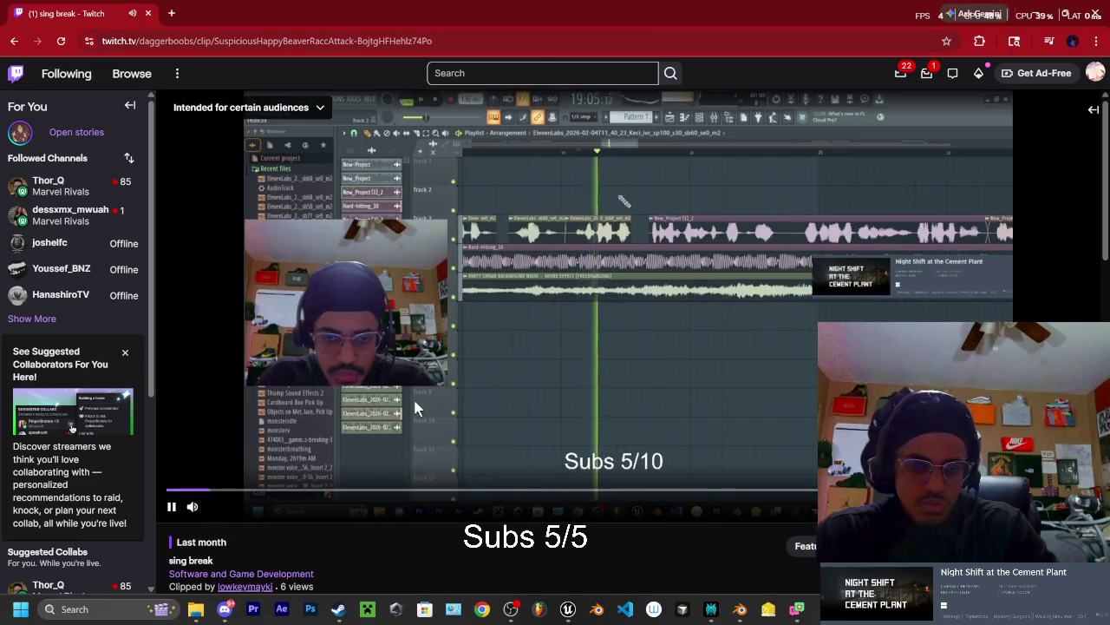
left_click(365, 490)
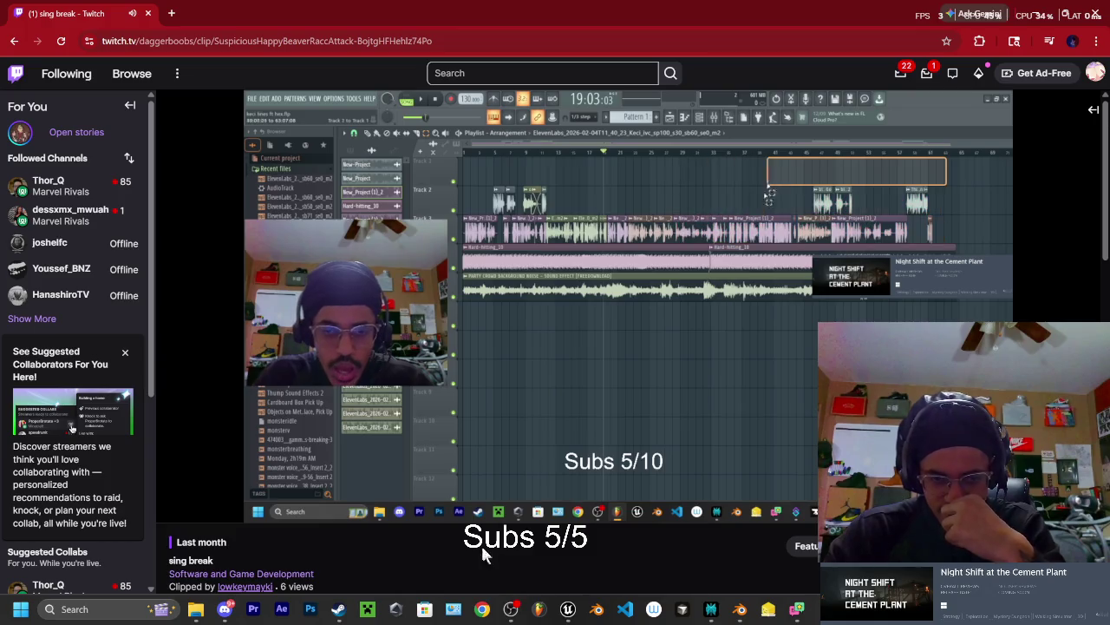
scroll(460, 547, "down", 1)
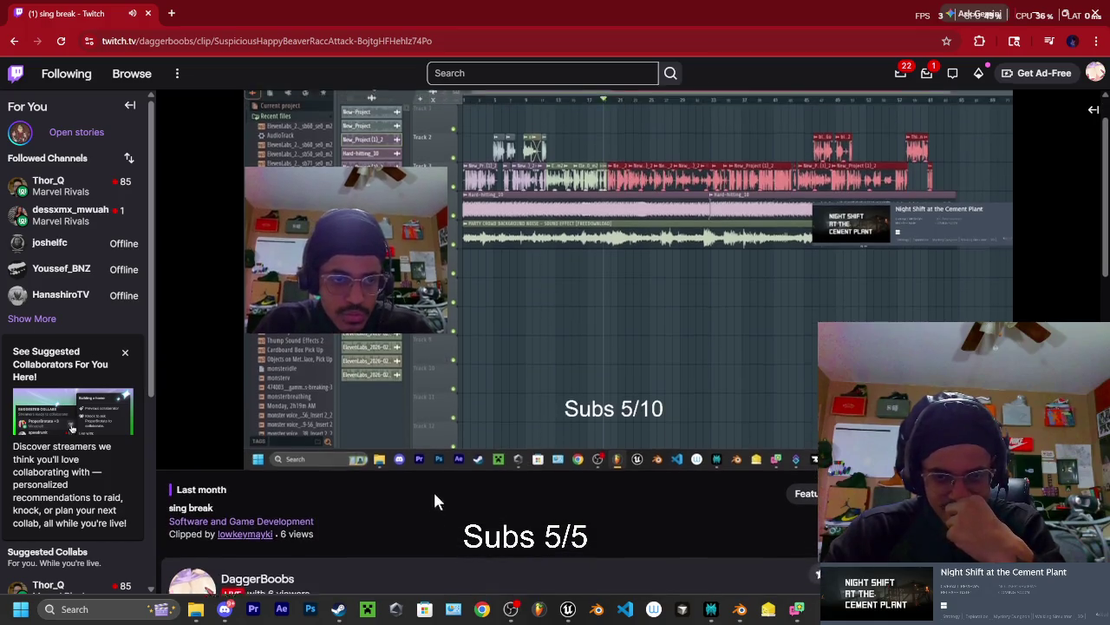
scroll(435, 497, "up", 1)
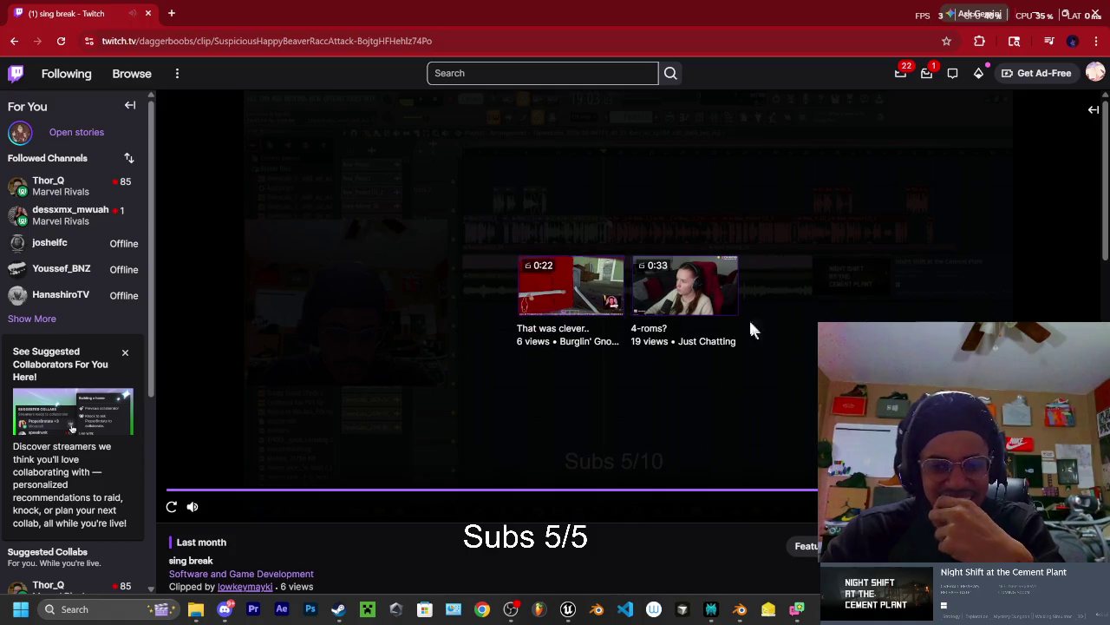
left_click(148, 13)
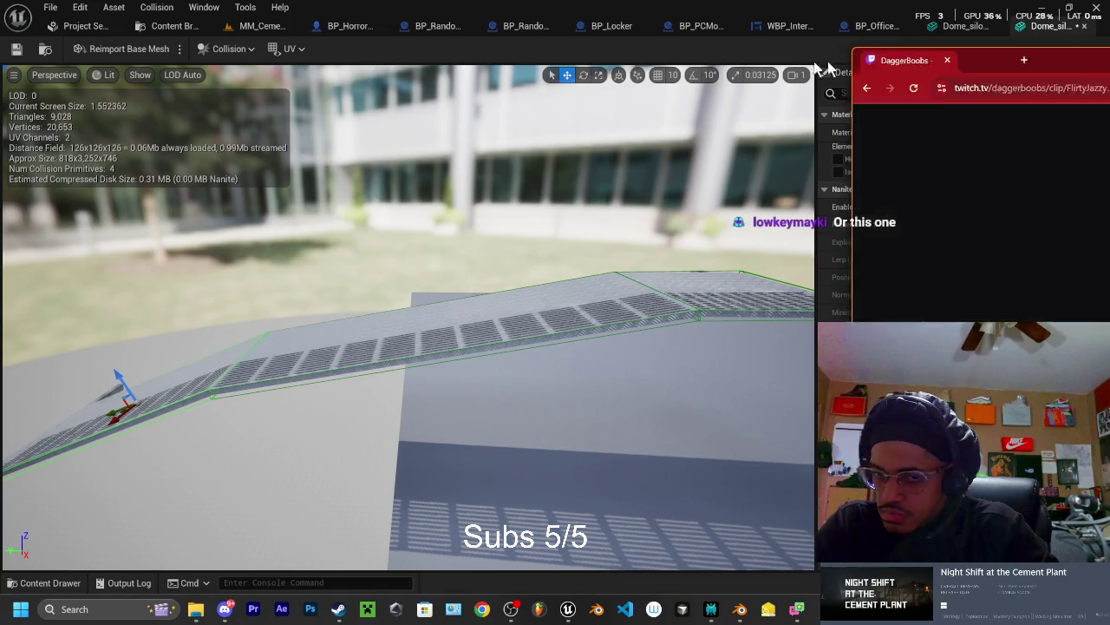
Maximize the 'bars*' clip window, unmute it, restart it from the beginning and pause it
left_click_drag(981, 38, 538, 24)
key("super+Up")
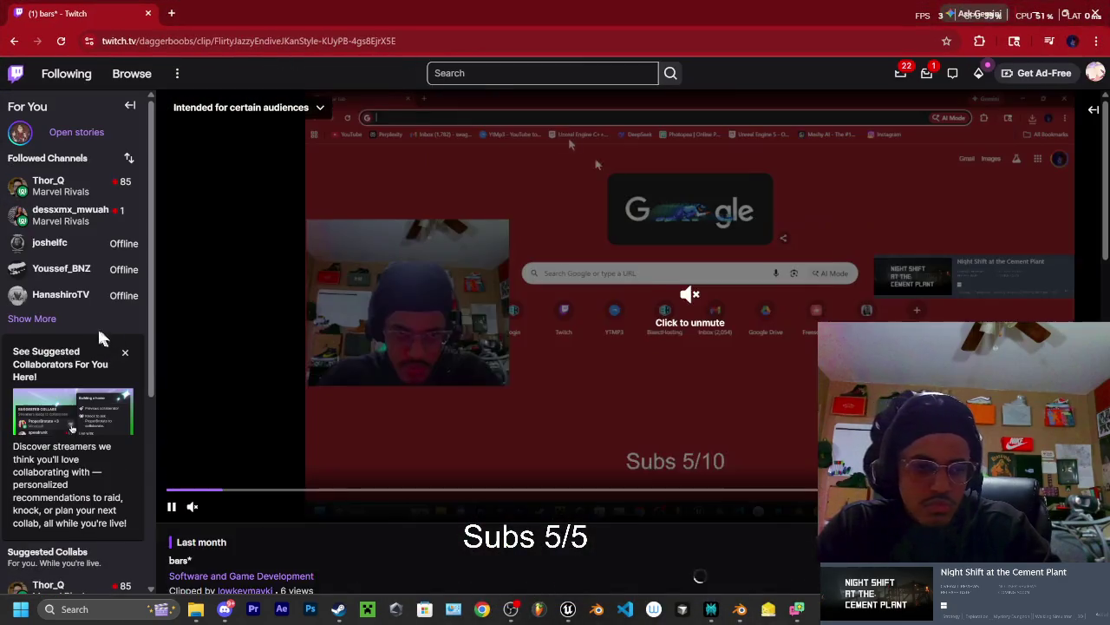
left_click(193, 507)
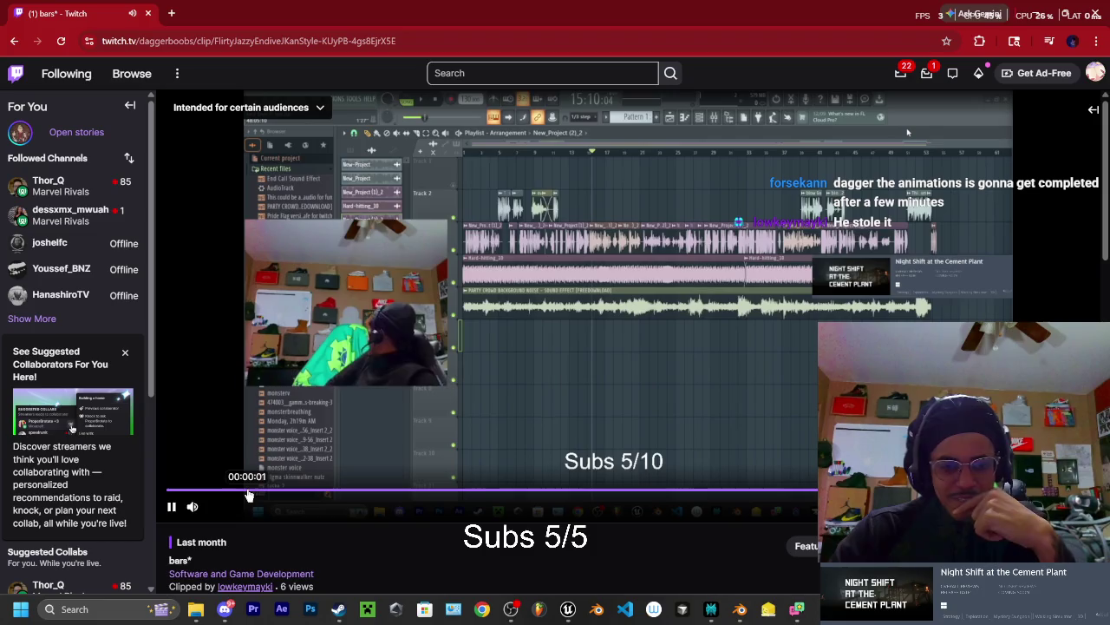
left_click(193, 492)
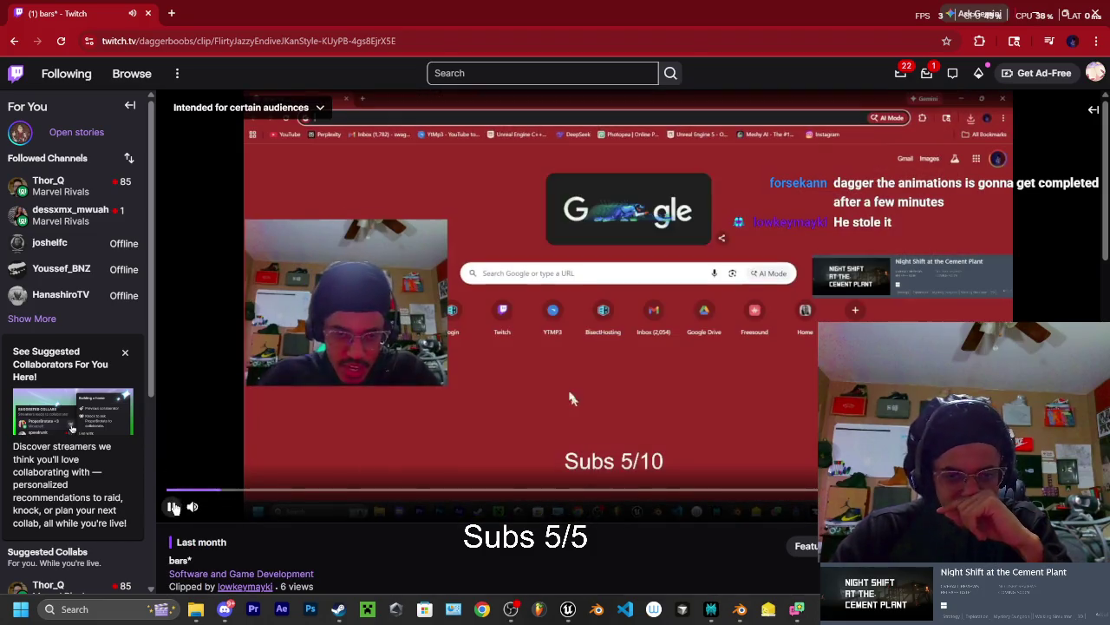
left_click(171, 507)
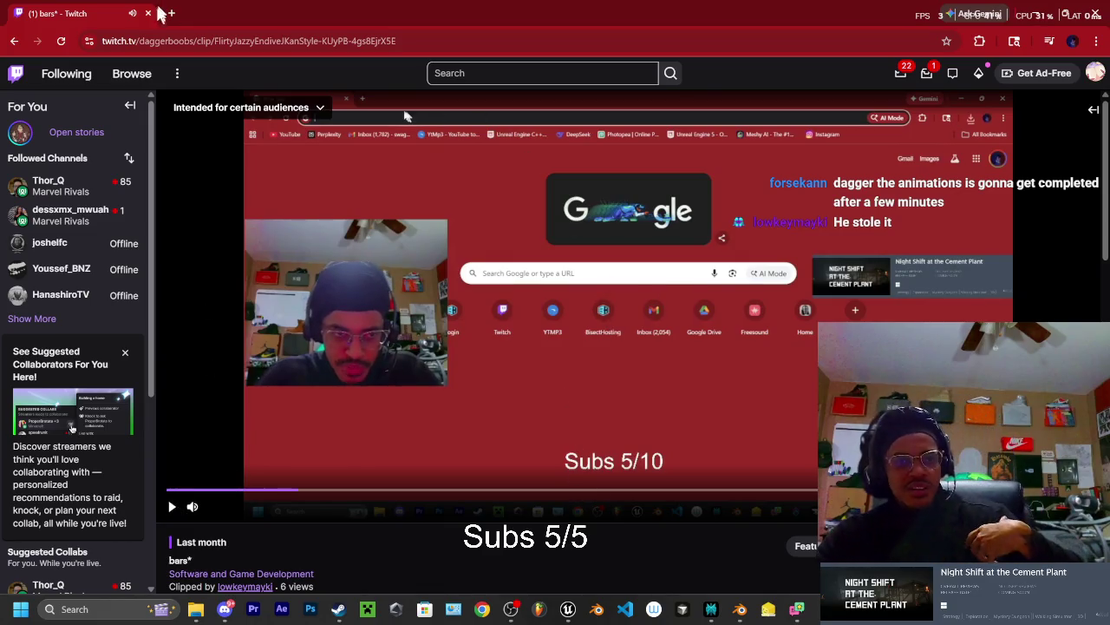
key("alt+Tab")
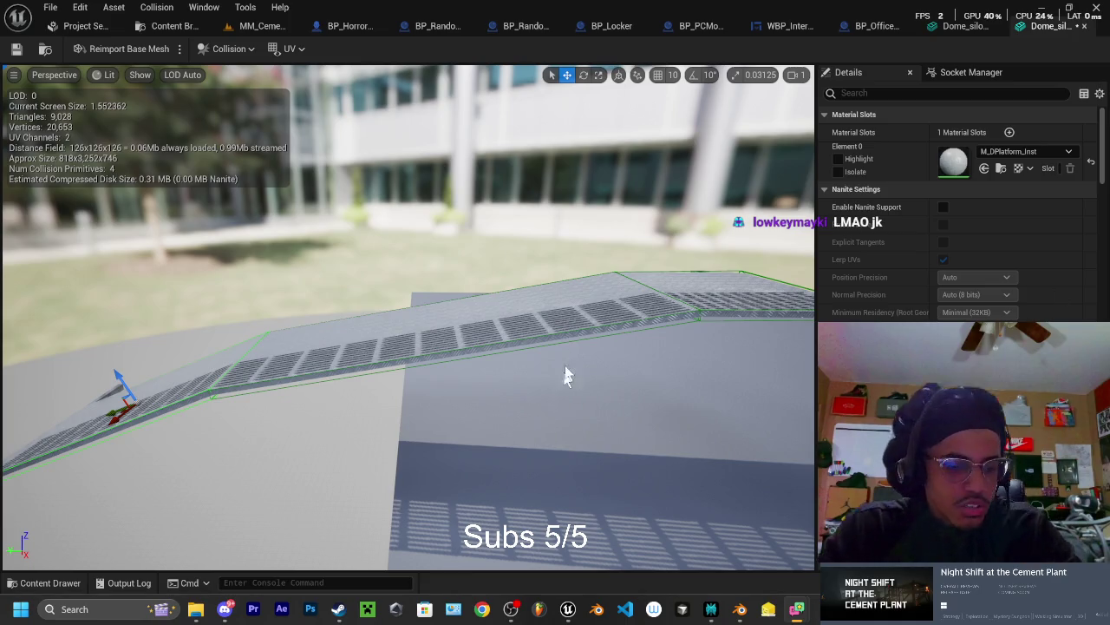
Orbit in close above the grated ramp mesh, then bring up the MM_CementPlant level
mouse_move(408, 316)
left_mouse_down()
mouse_move(429, 377)
mouse_move(625, 310)
left_mouse_up()
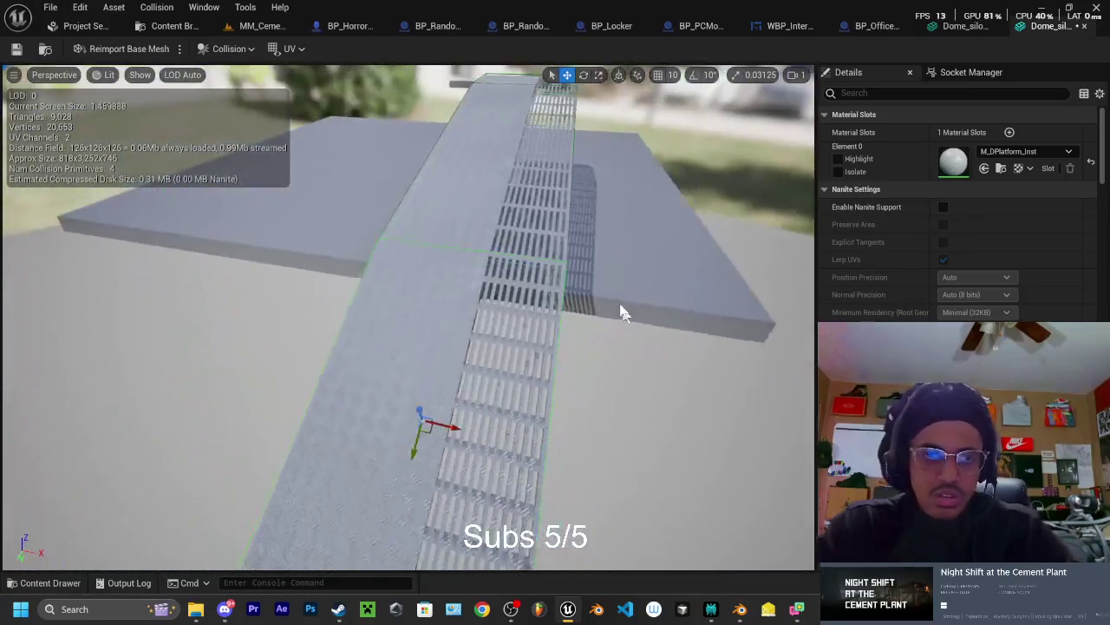
left_click(260, 26)
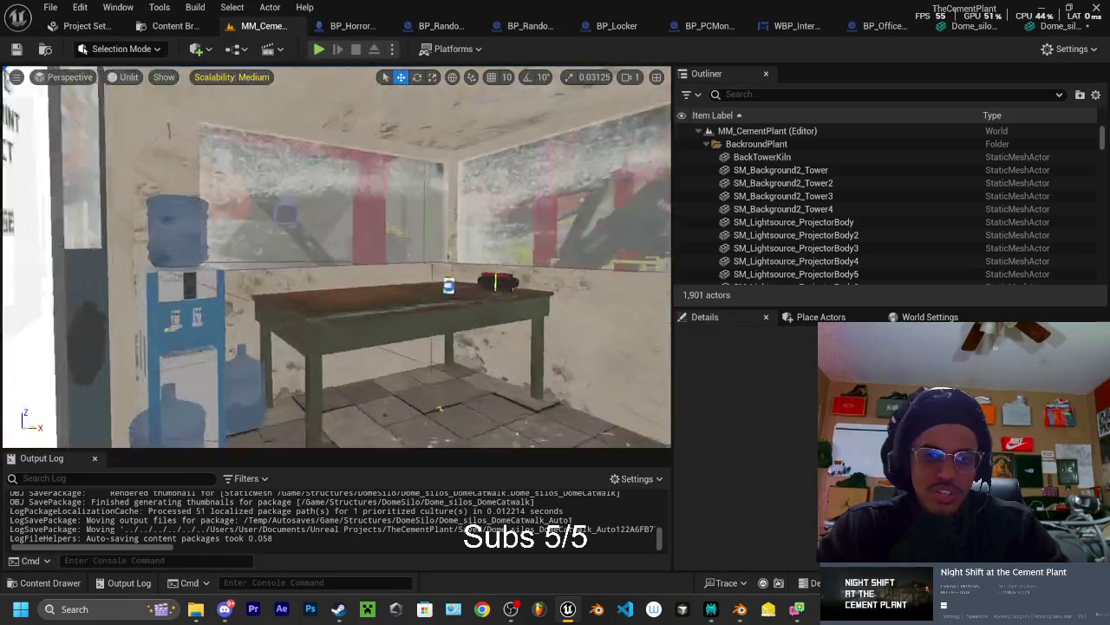
key("w")
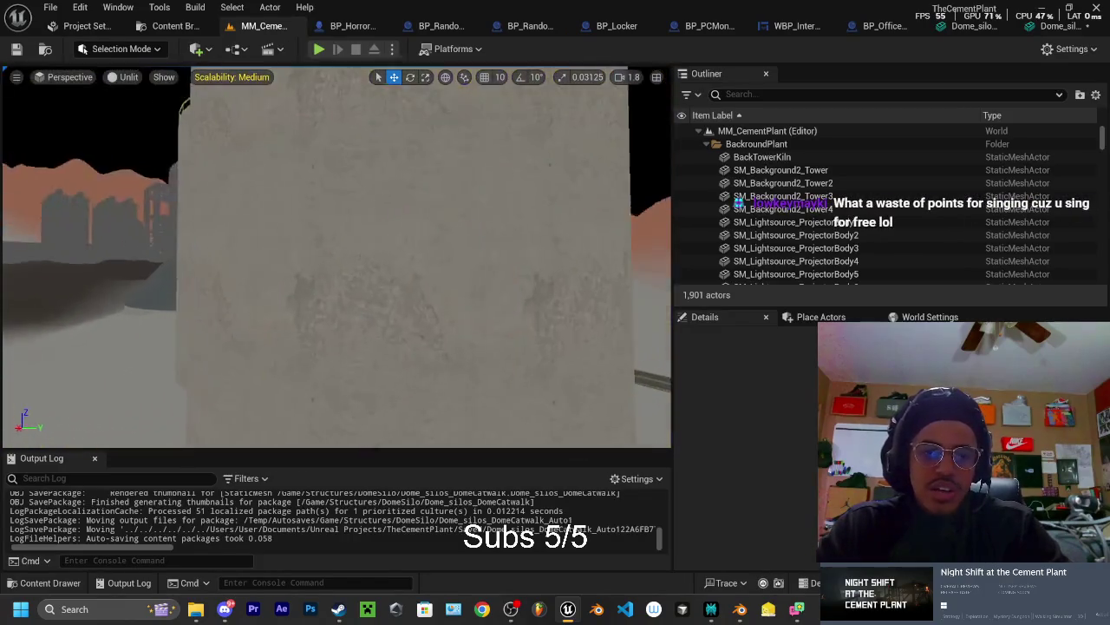
key("s")
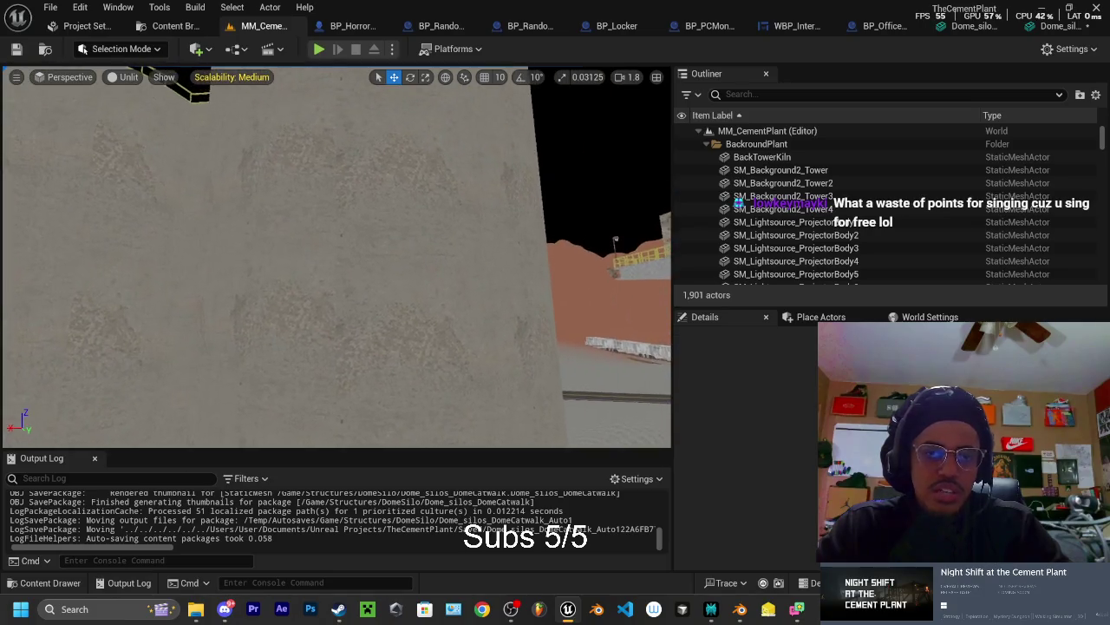
key("w")
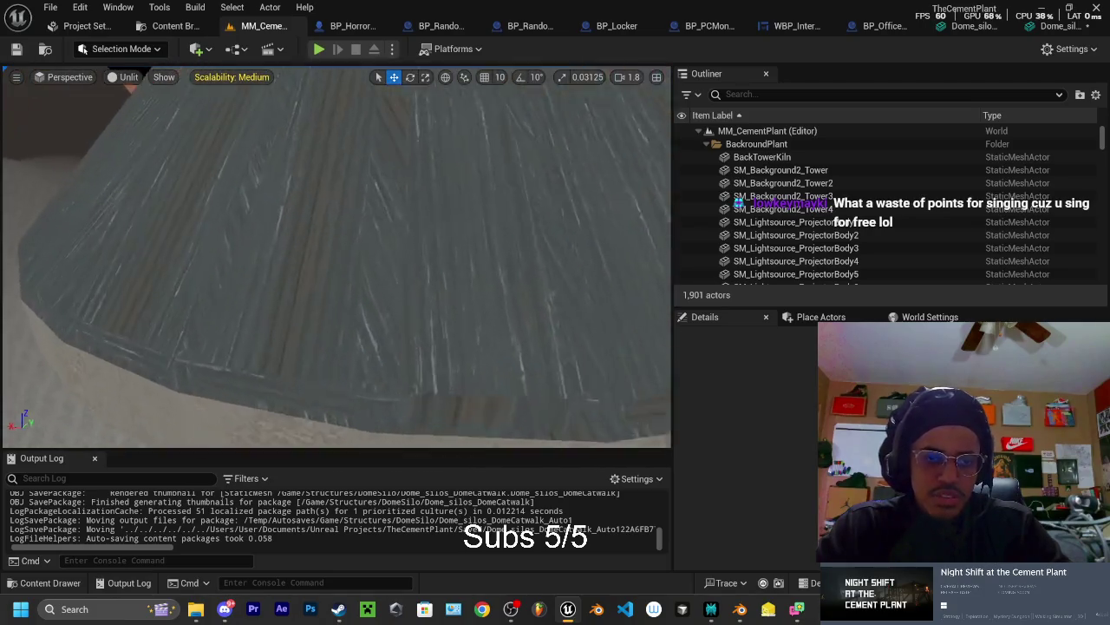
key("s")
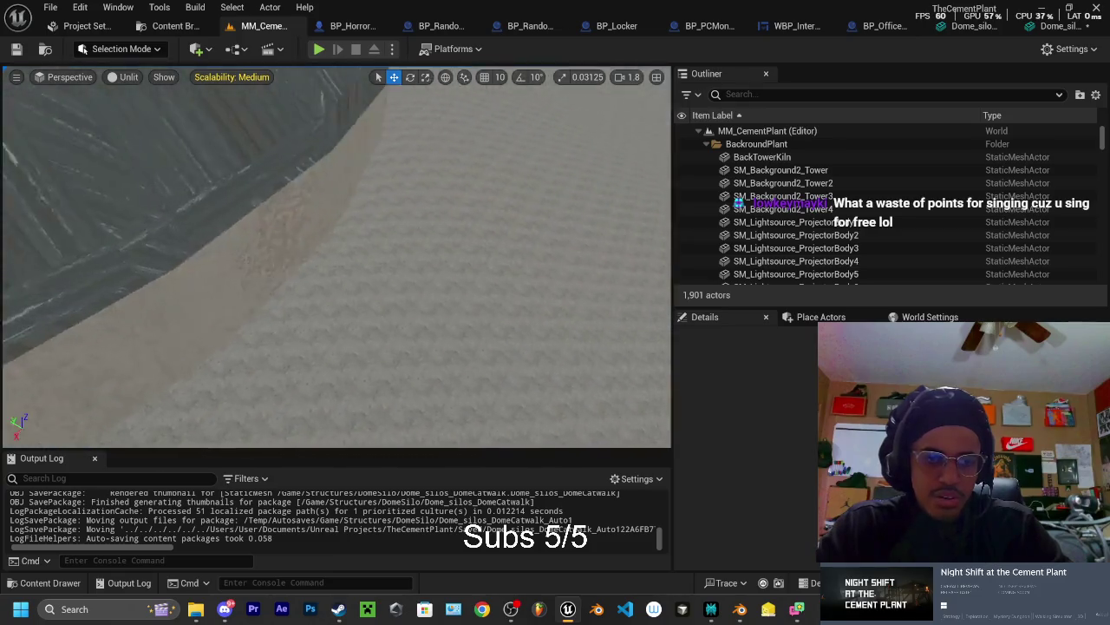
key("s")
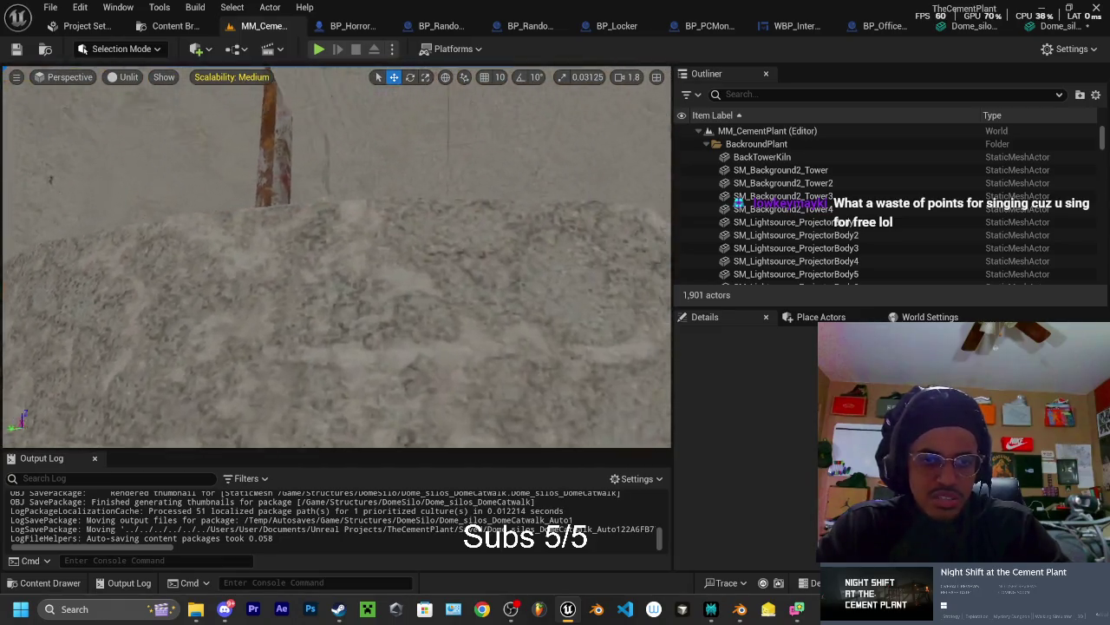
key("s")
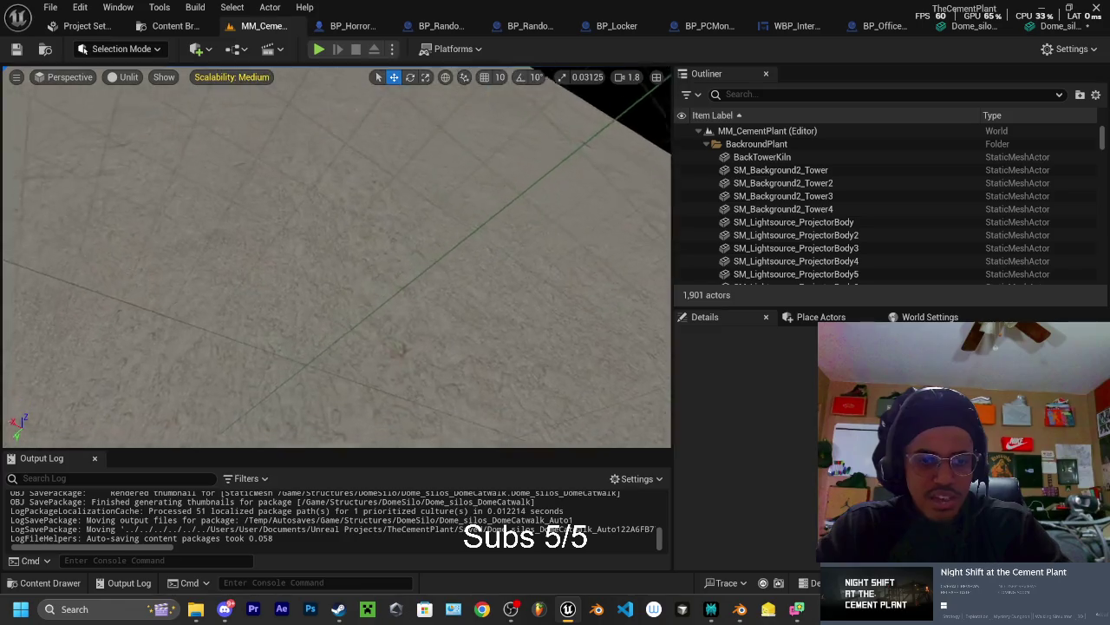
key("w")
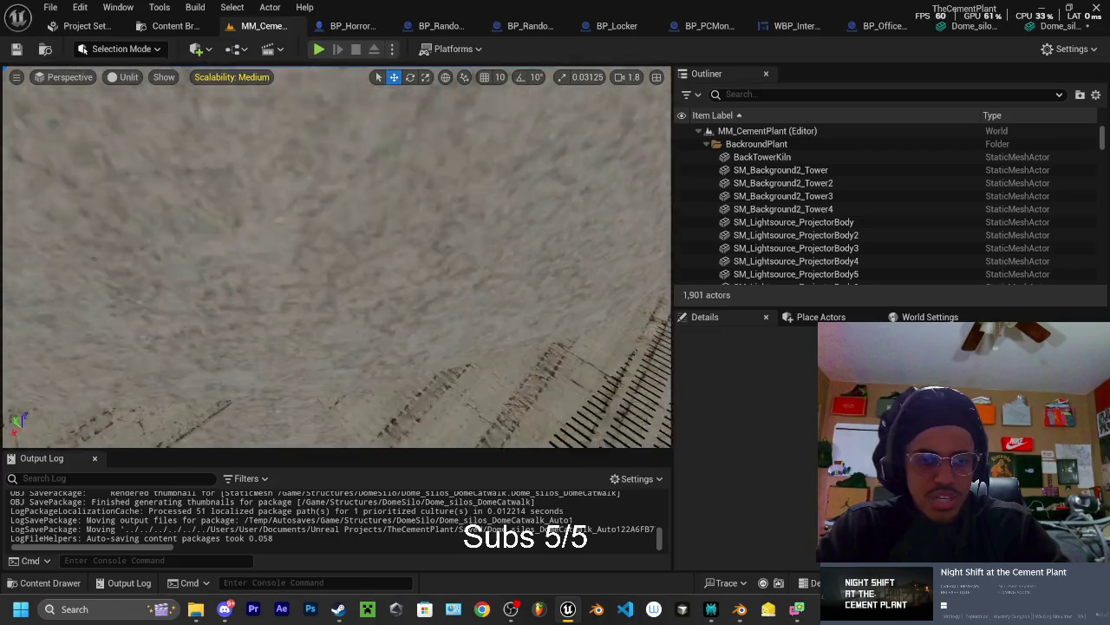
key("s")
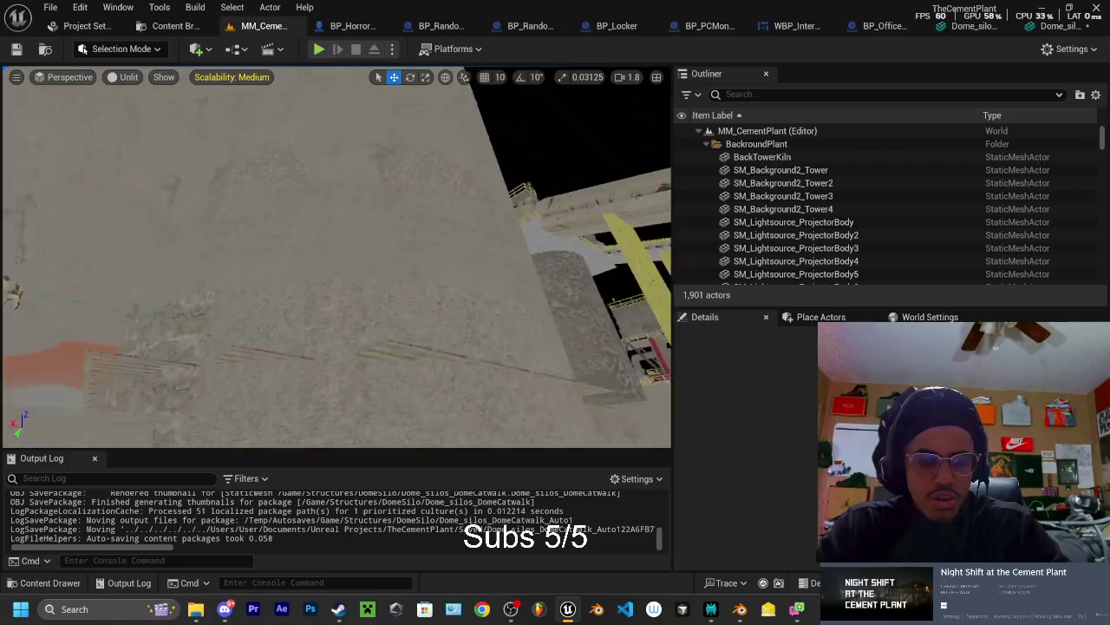
key("s")
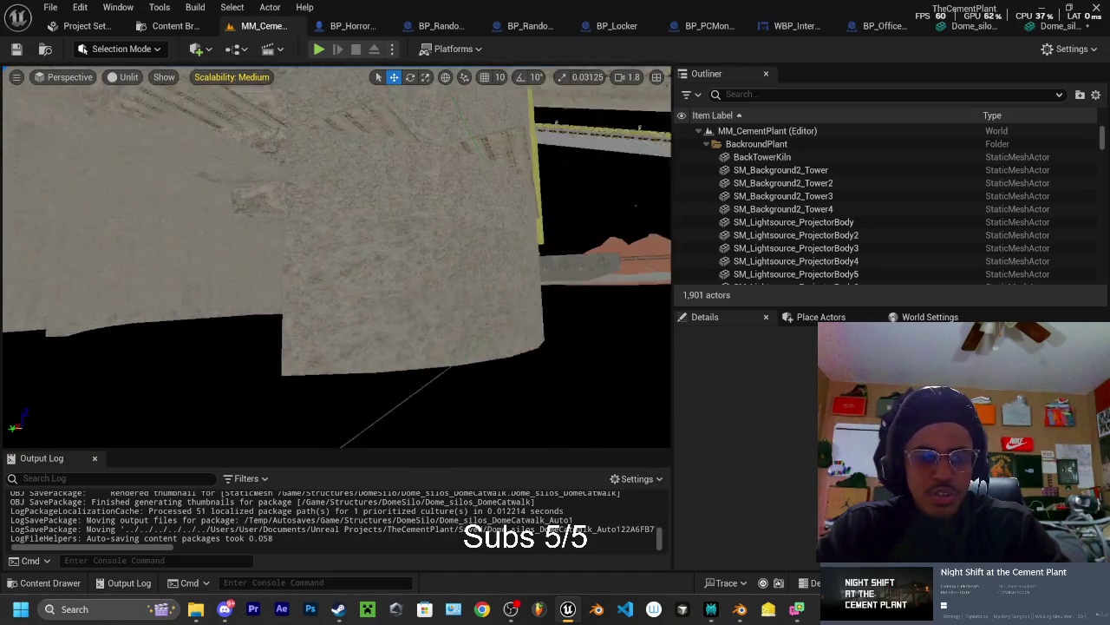
key("w")
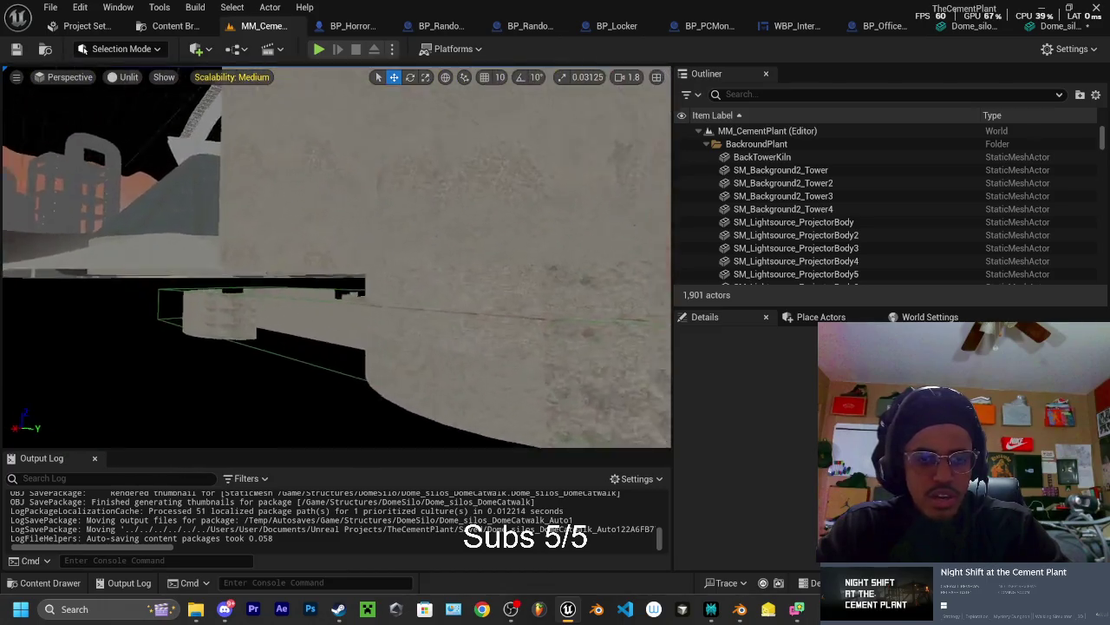
key("s")
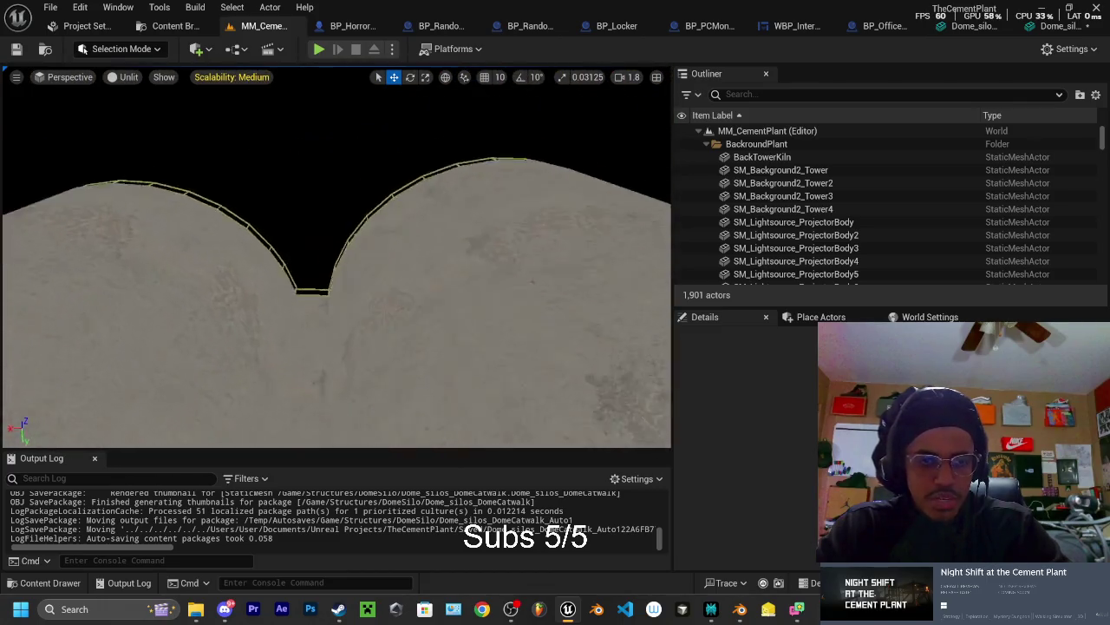
key("w")
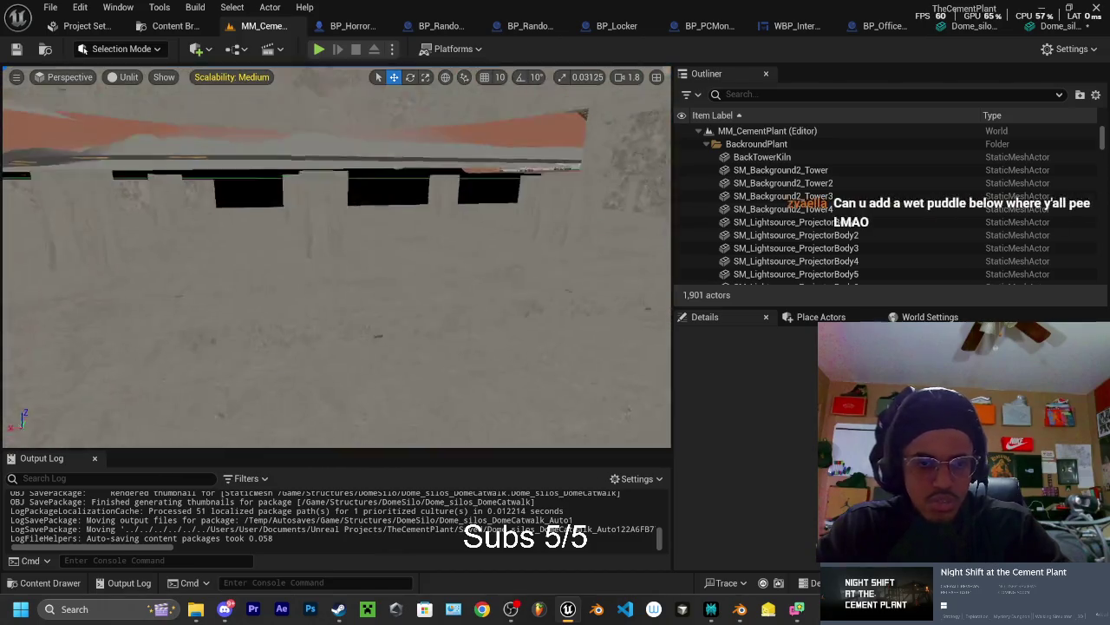
key("w")
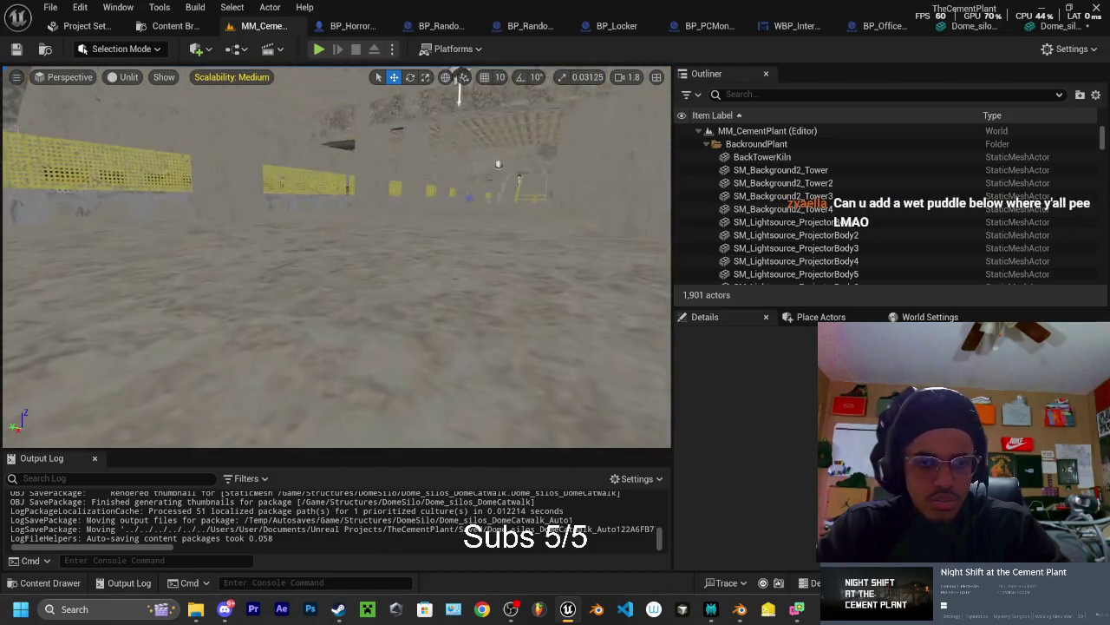
key("s")
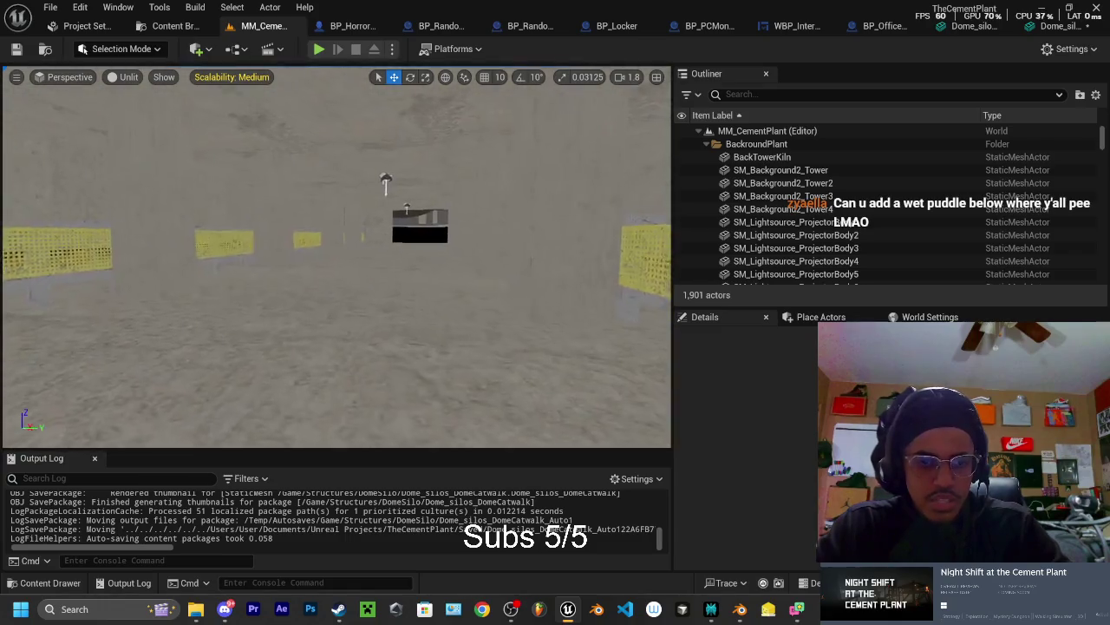
key("s")
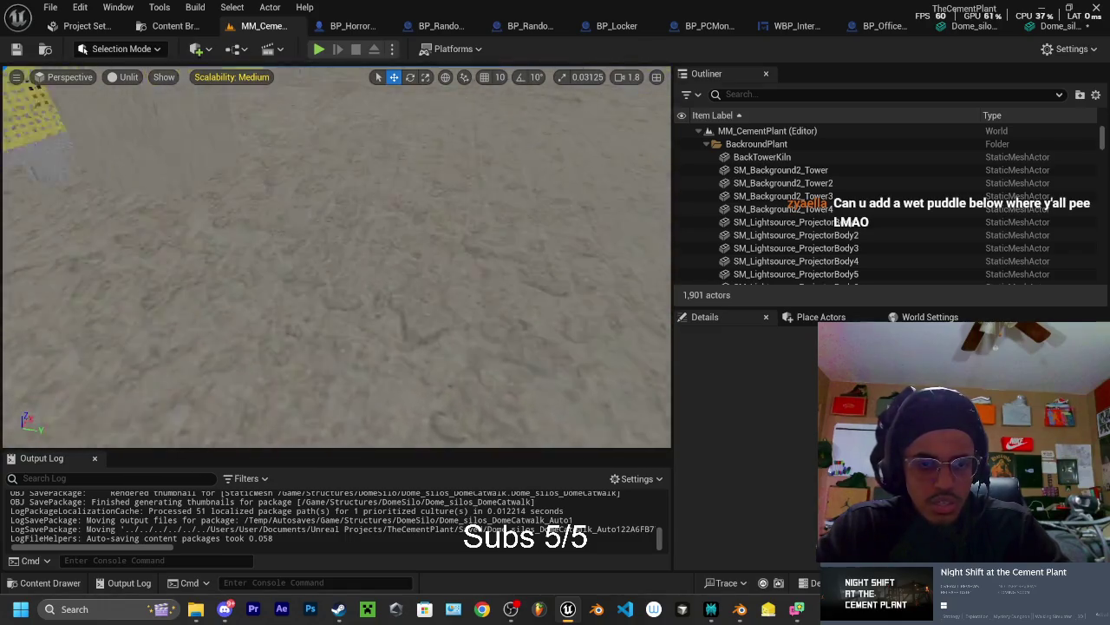
key("w")
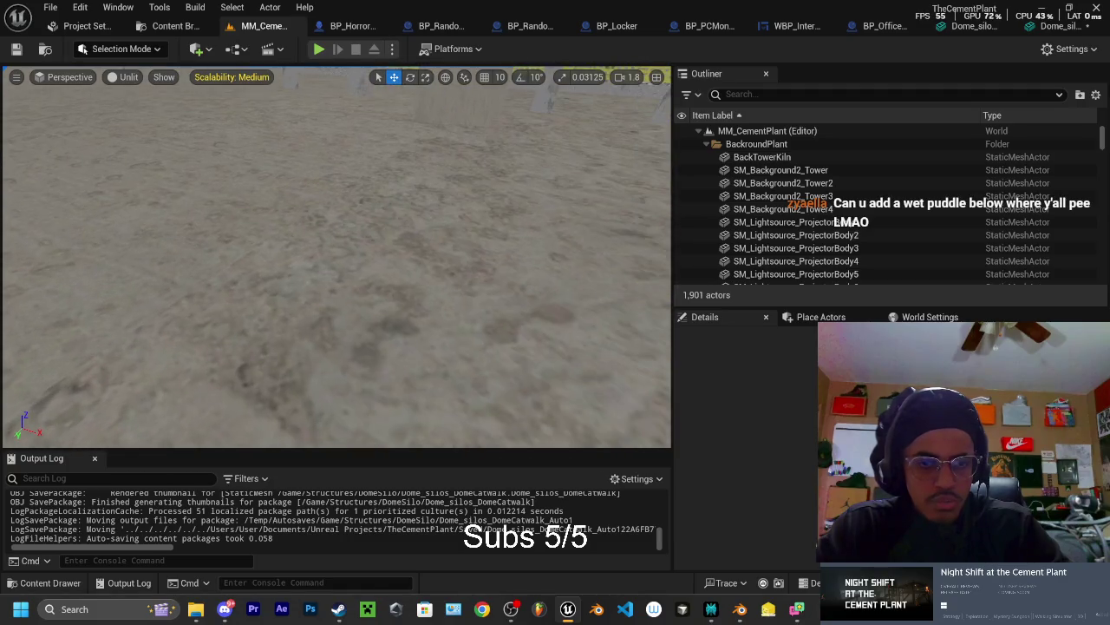
left_click(337, 260)
key("s")
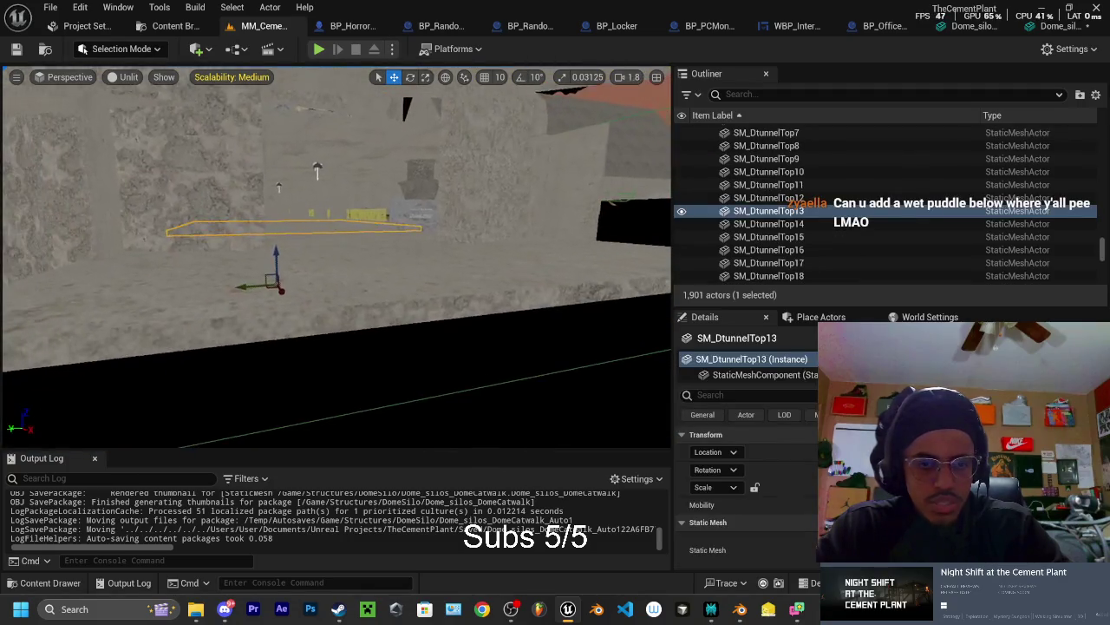
key("Delete")
key("w")
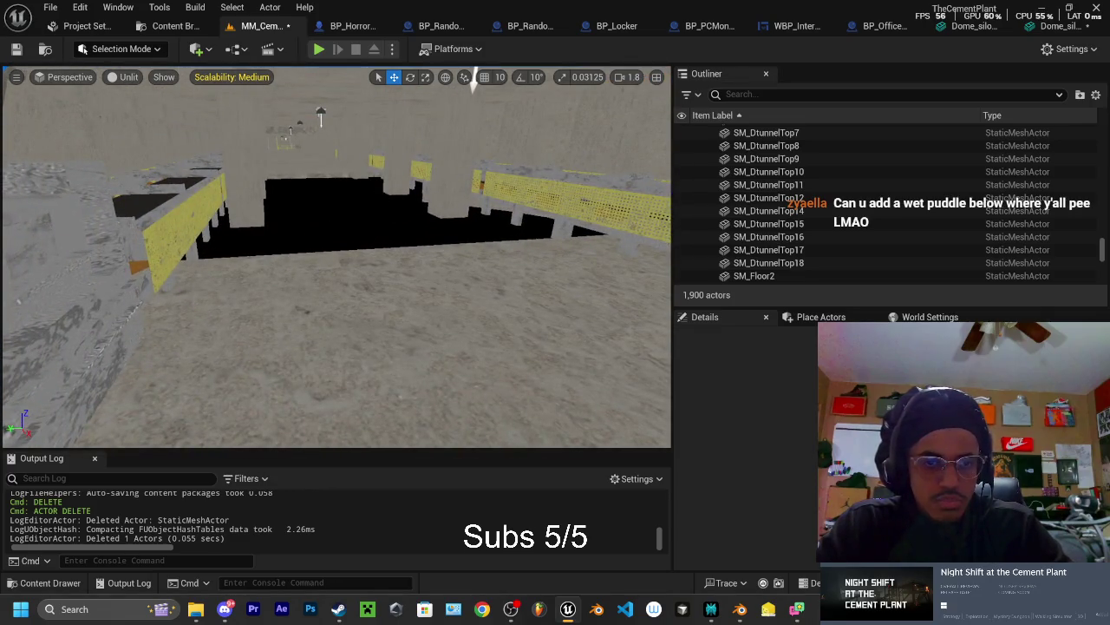
key("ctrl+z")
right_click(373, 167)
key("s")
key("w")
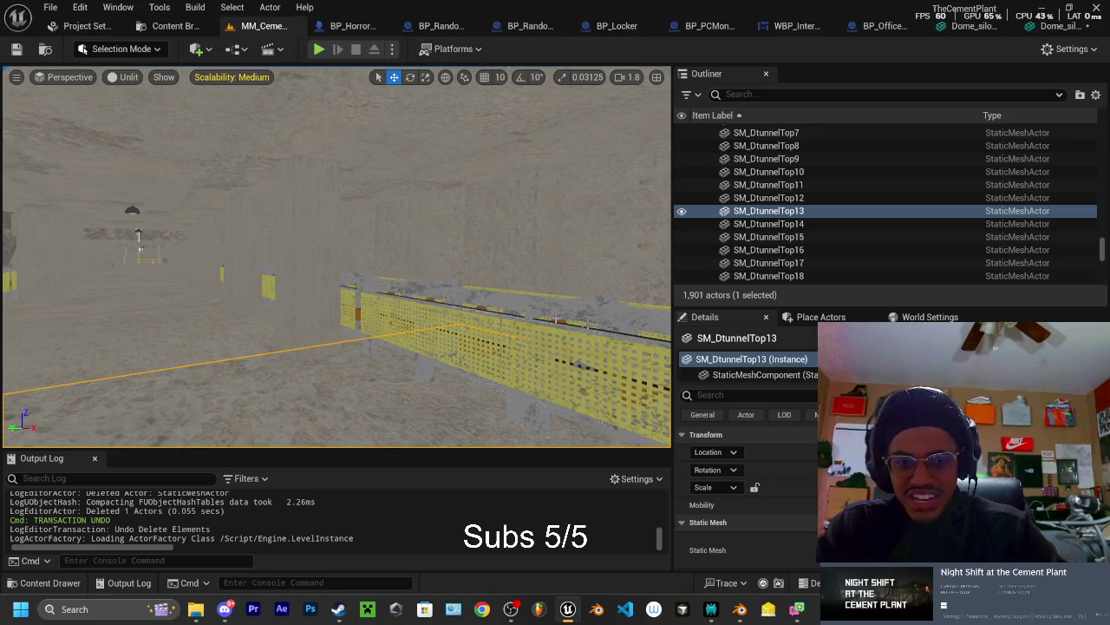
key("w")
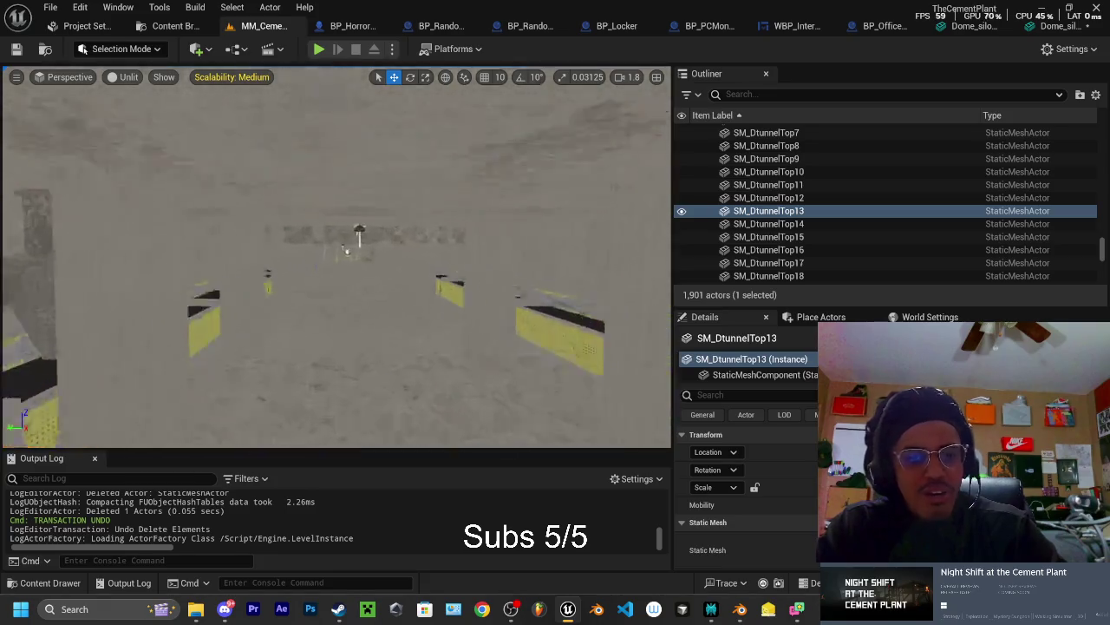
Fly around the level past the yellow supports and concrete wall into the corridor
key("w")
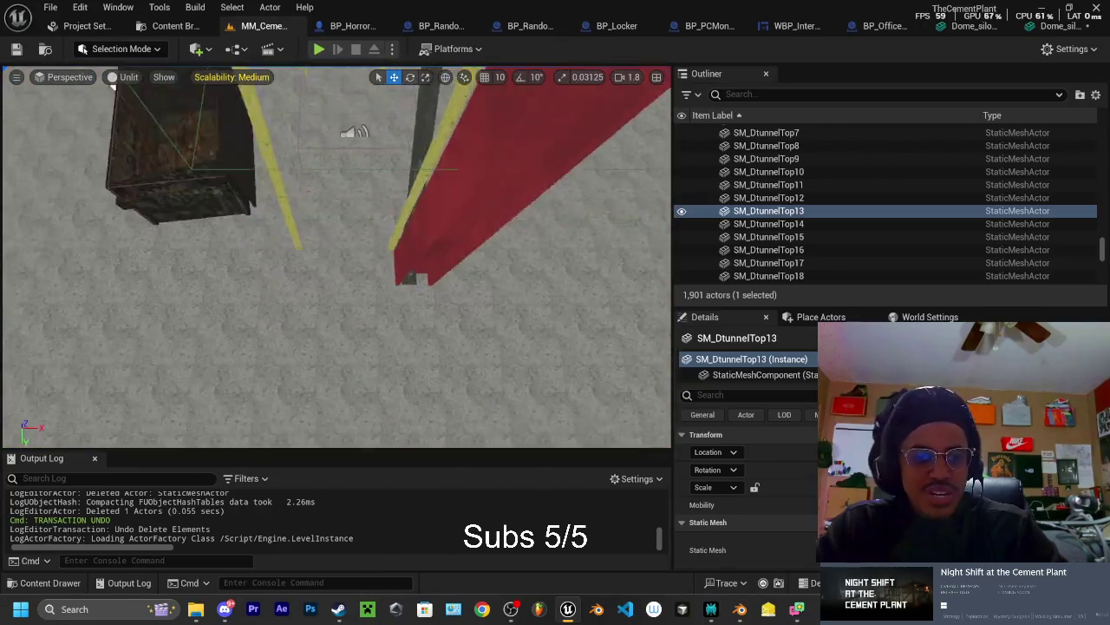
scroll(337, 257, "down", 3)
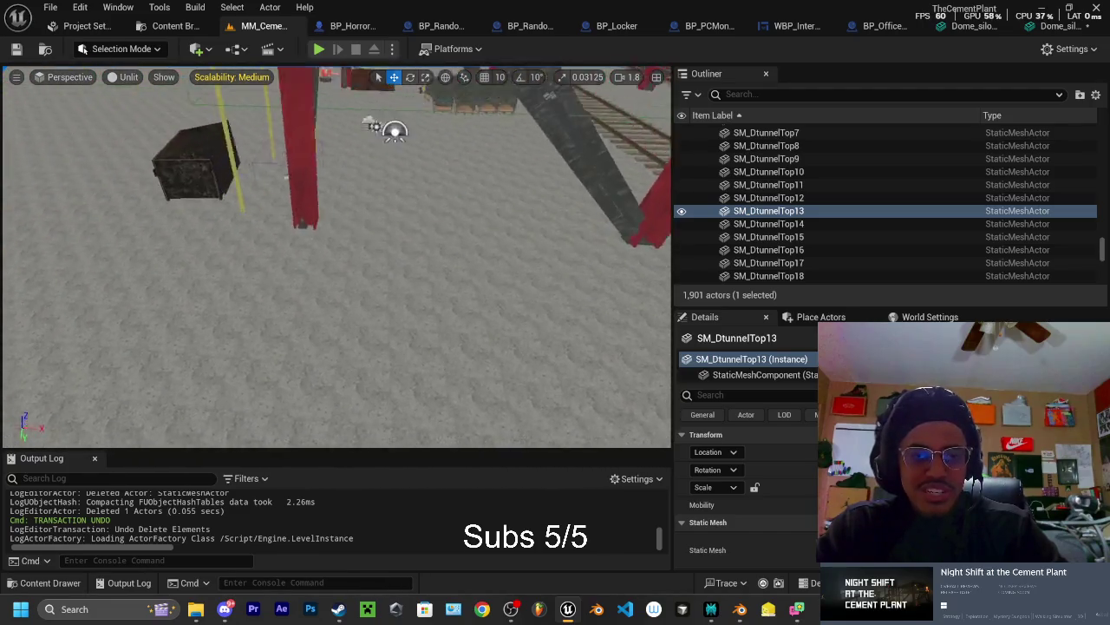
scroll(337, 256, "down", 2)
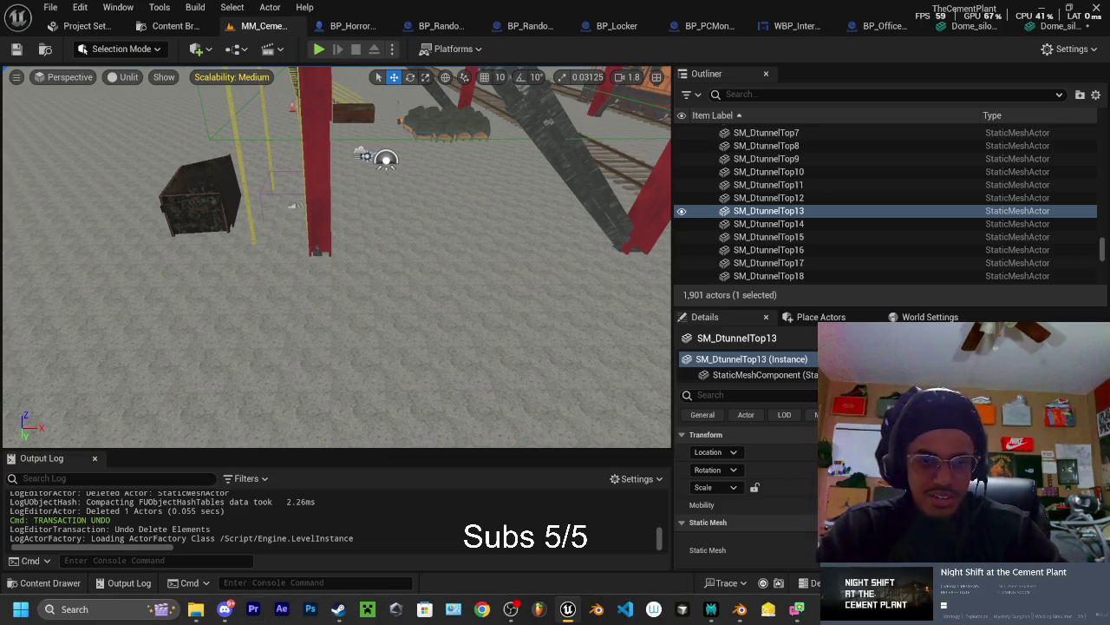
key("f")
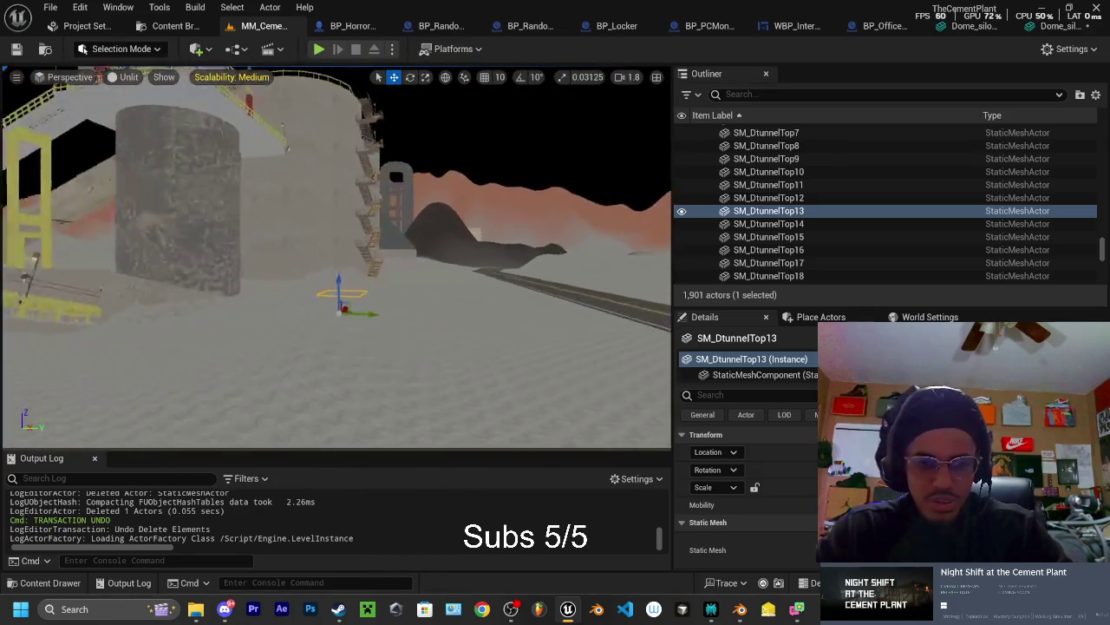
key("w")
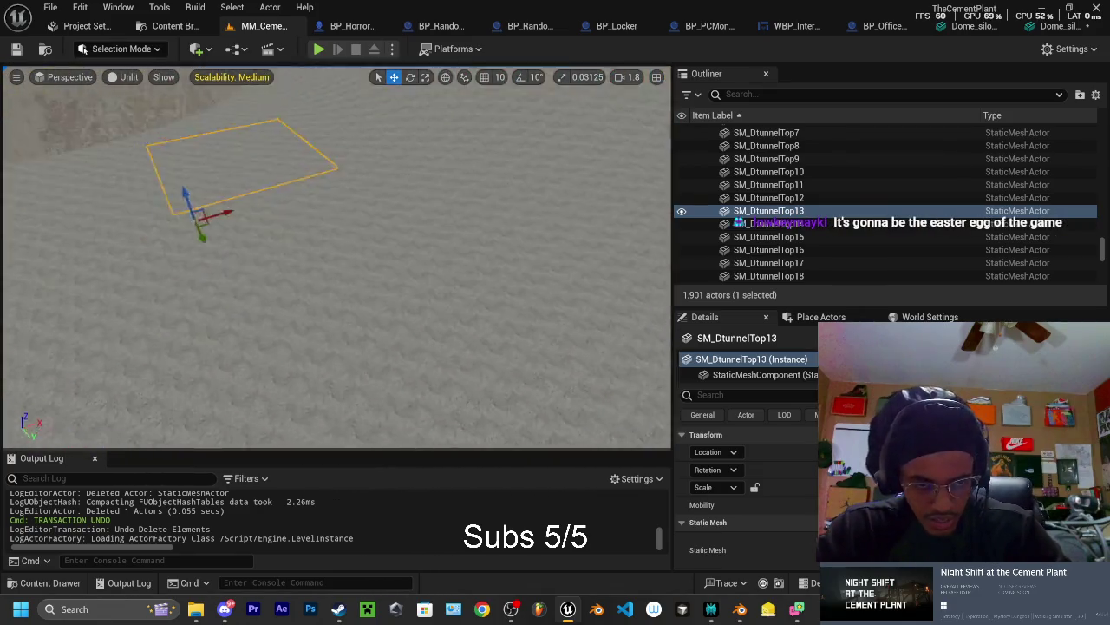
key("s")
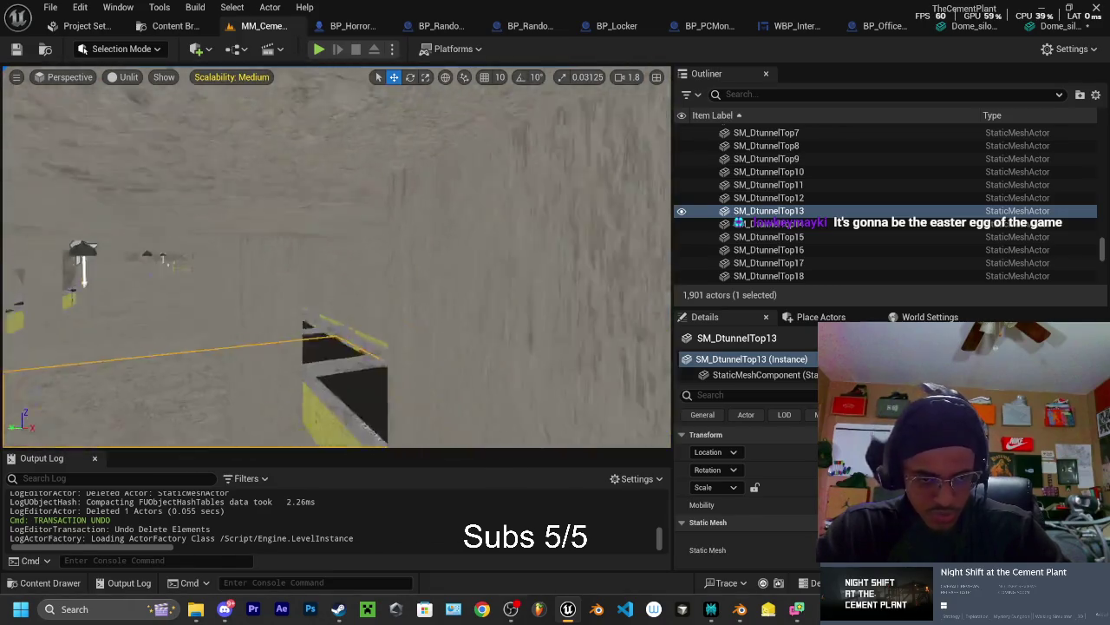
key("w")
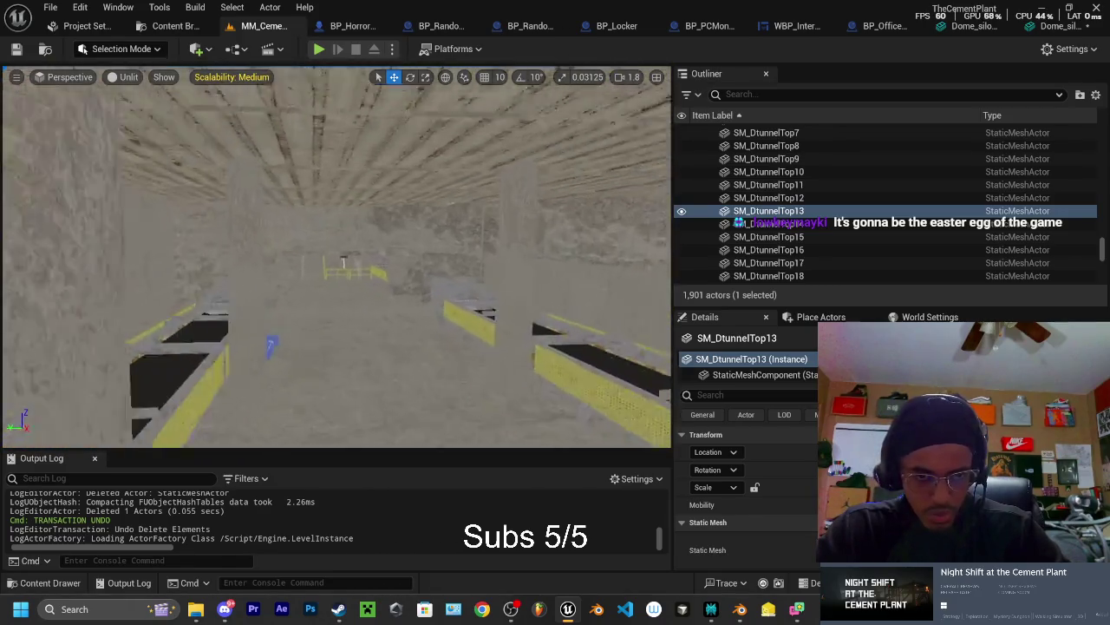
key("s")
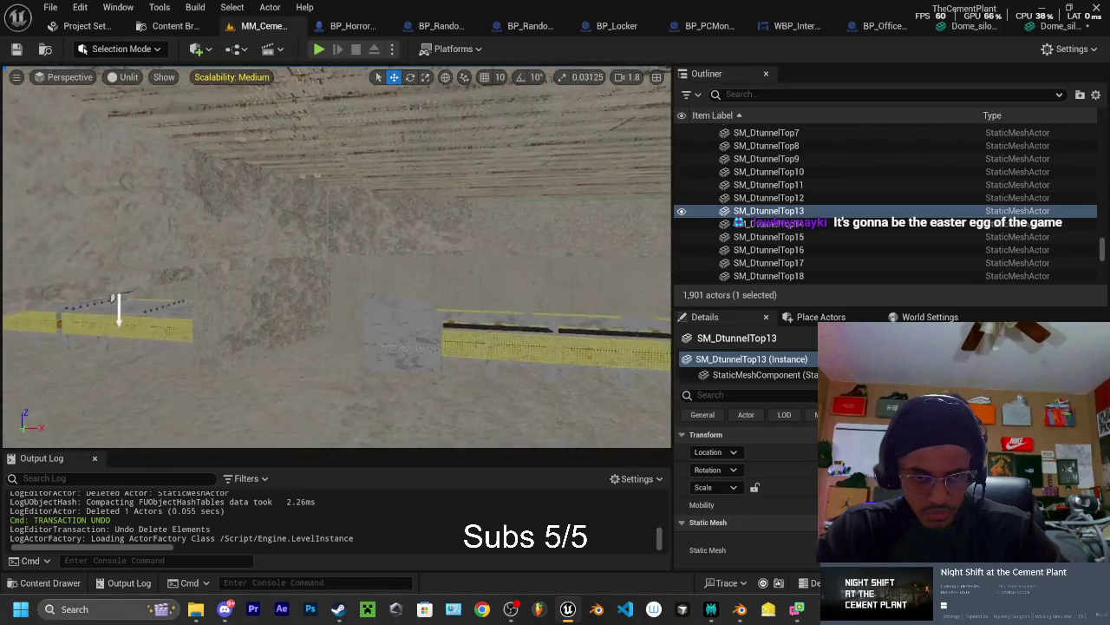
key("w")
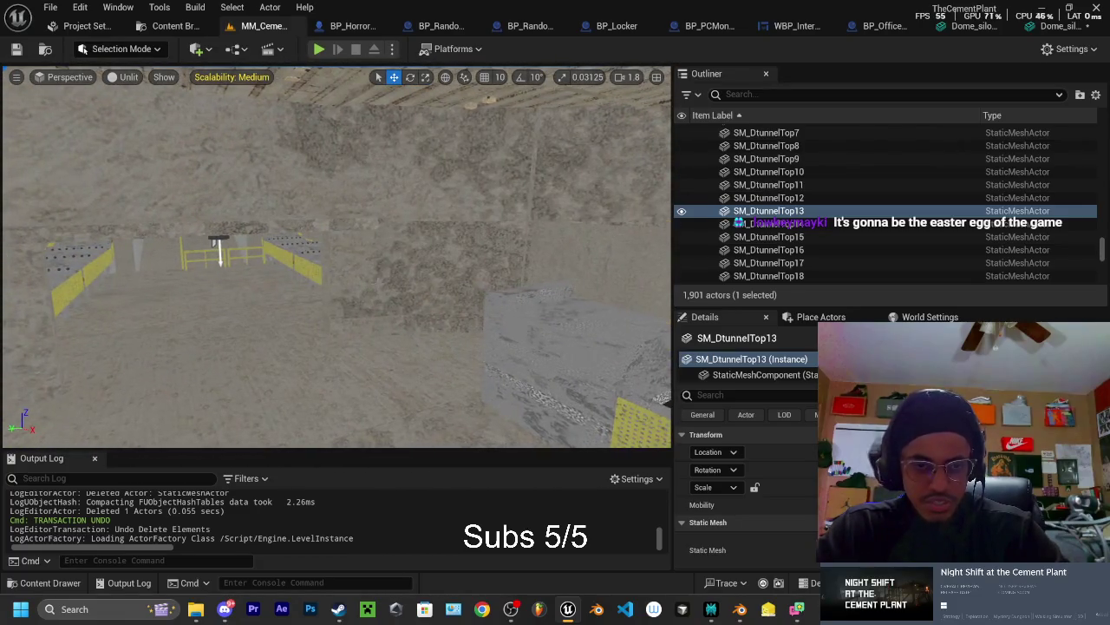
Select SM_SiloRingOpen, save the Dome_silos_DomeCatwalk asset, and pick the Dome_silos_NorthSilo silo
left_click(220, 252)
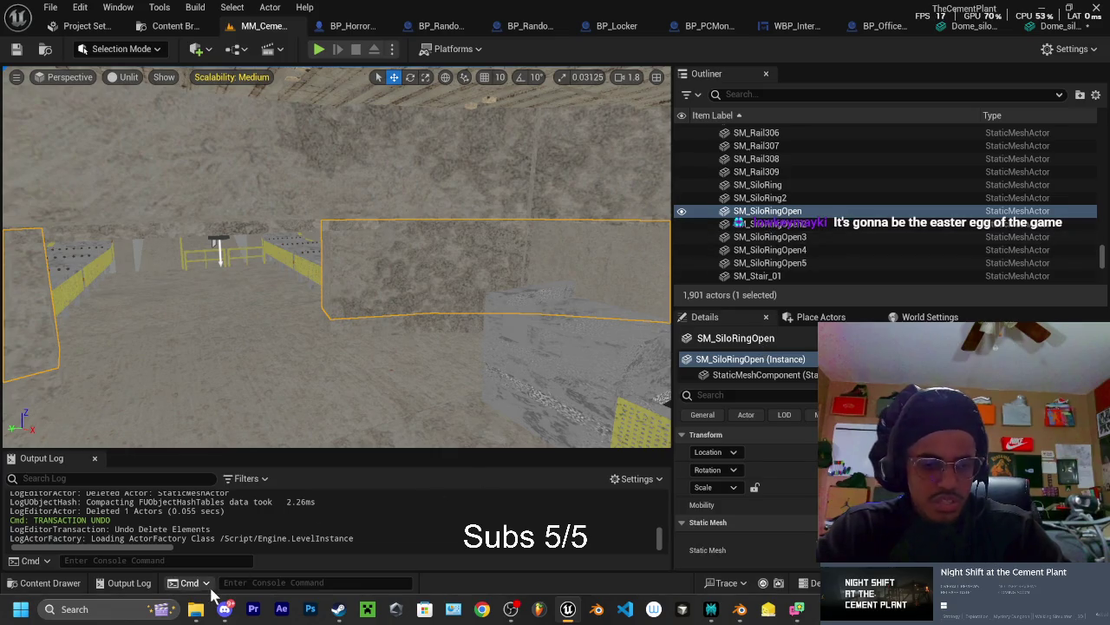
mouse_move(198, 610)
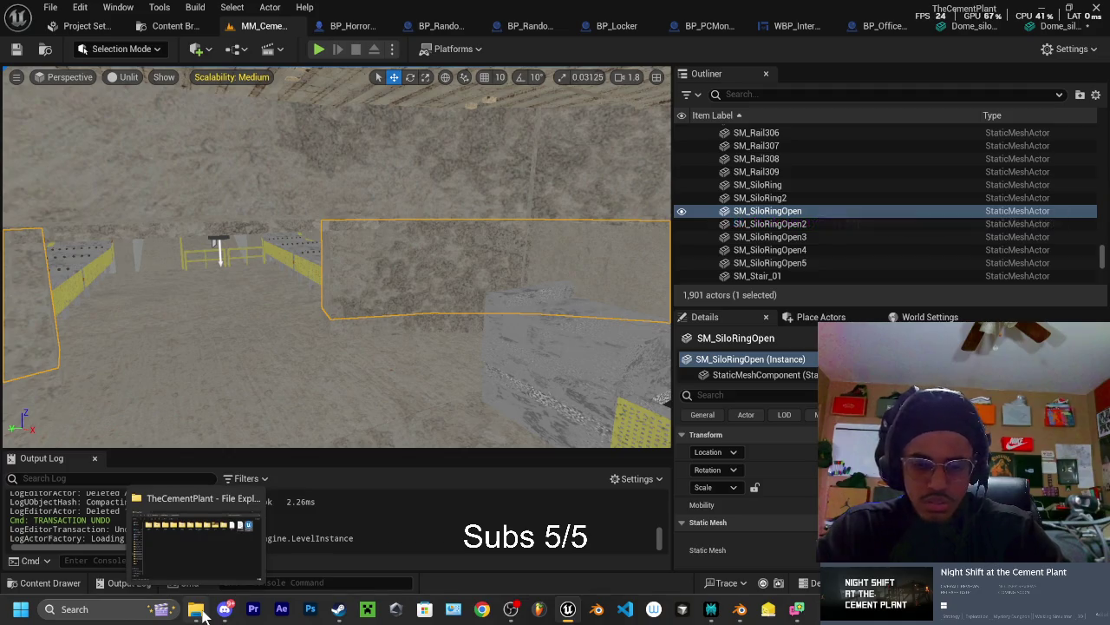
key("ctrl+shift+s")
left_click(650, 450)
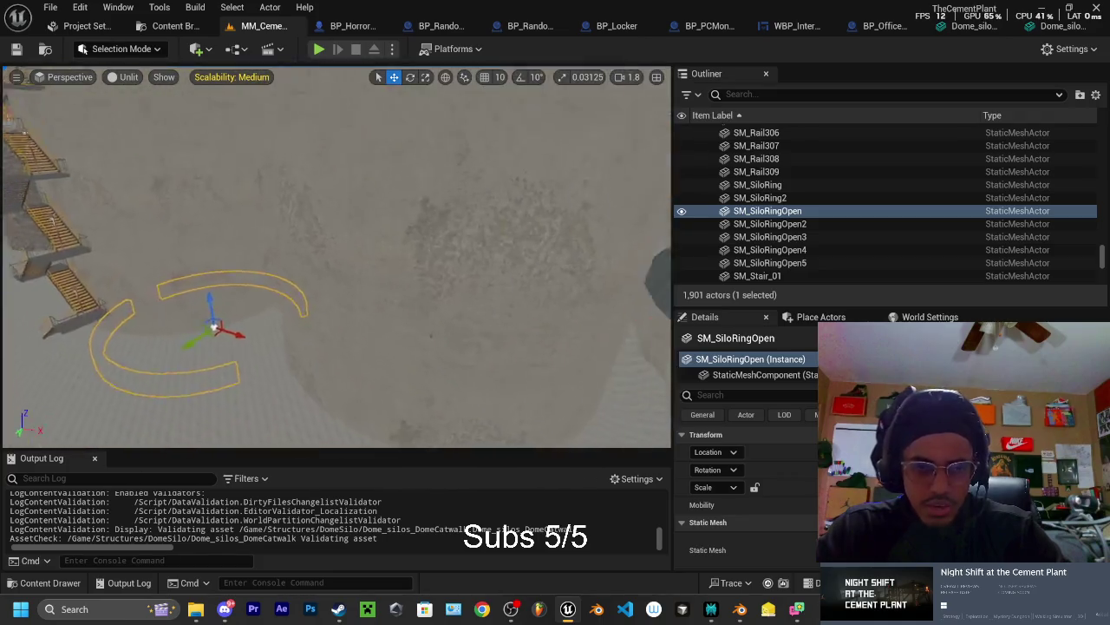
left_click(330, 260)
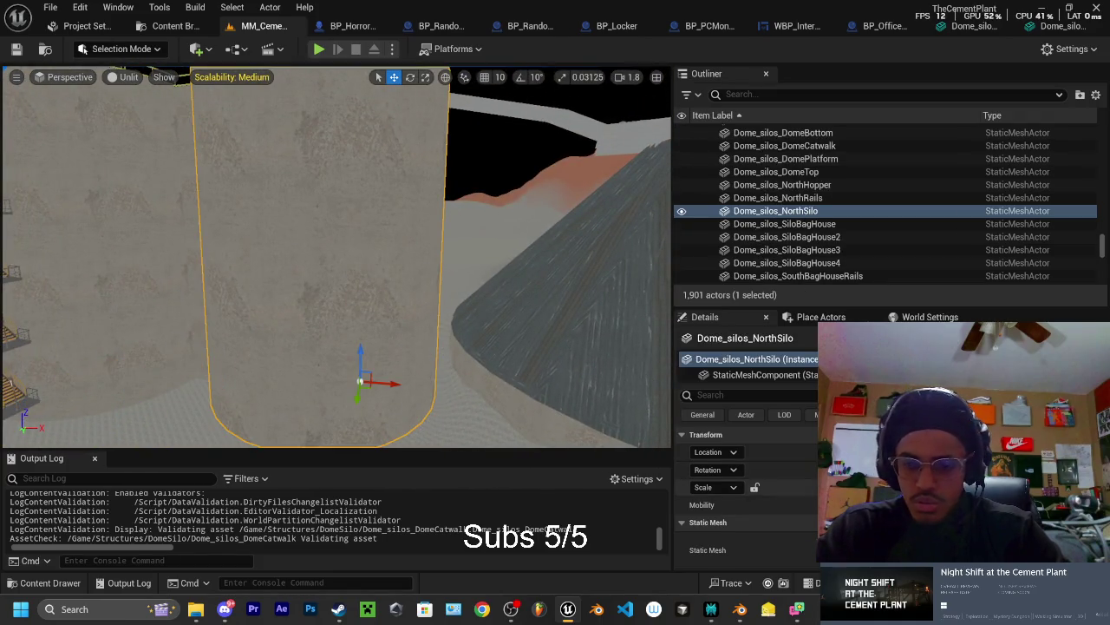
Open Dome_silos_NorthSilo in the Static Mesh editor and add 10DOP-Z collision
key("ctrl+b")
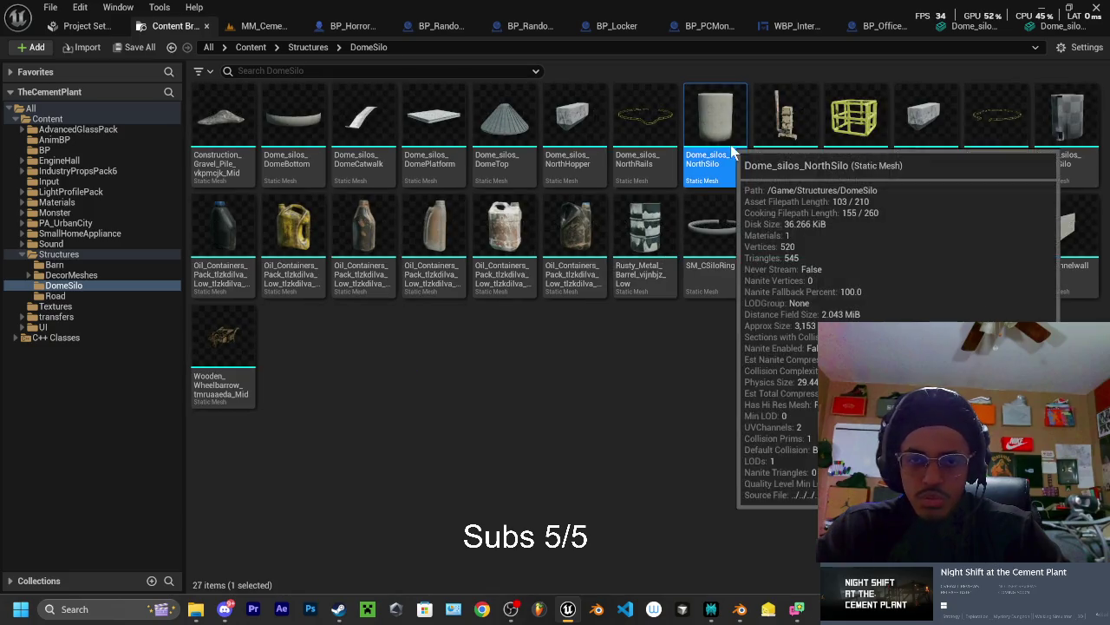
double_click(720, 154)
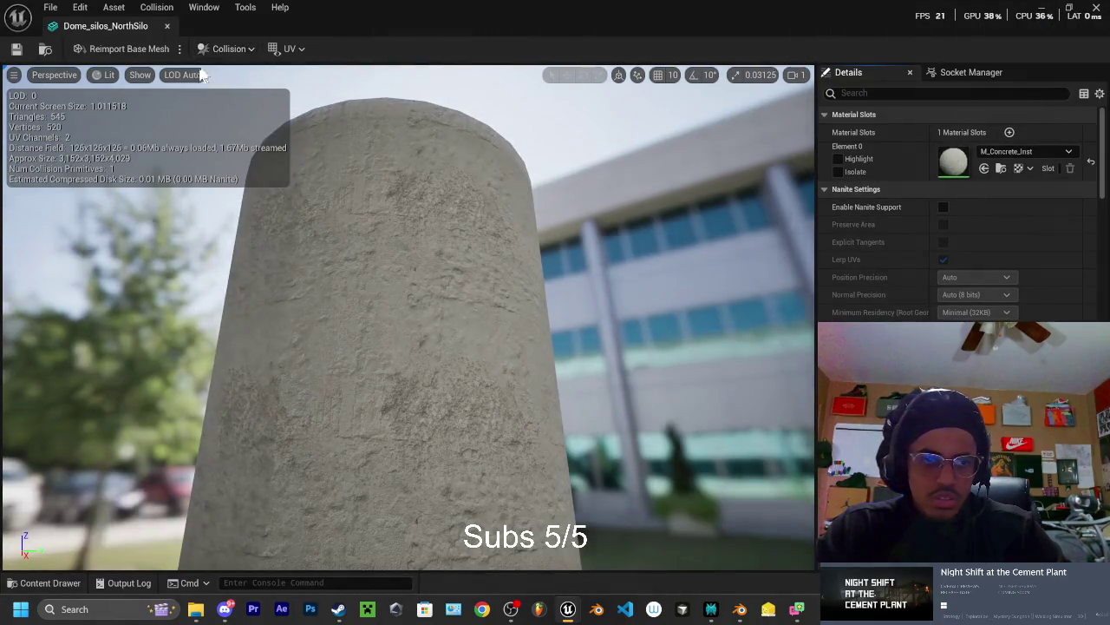
left_click(227, 49)
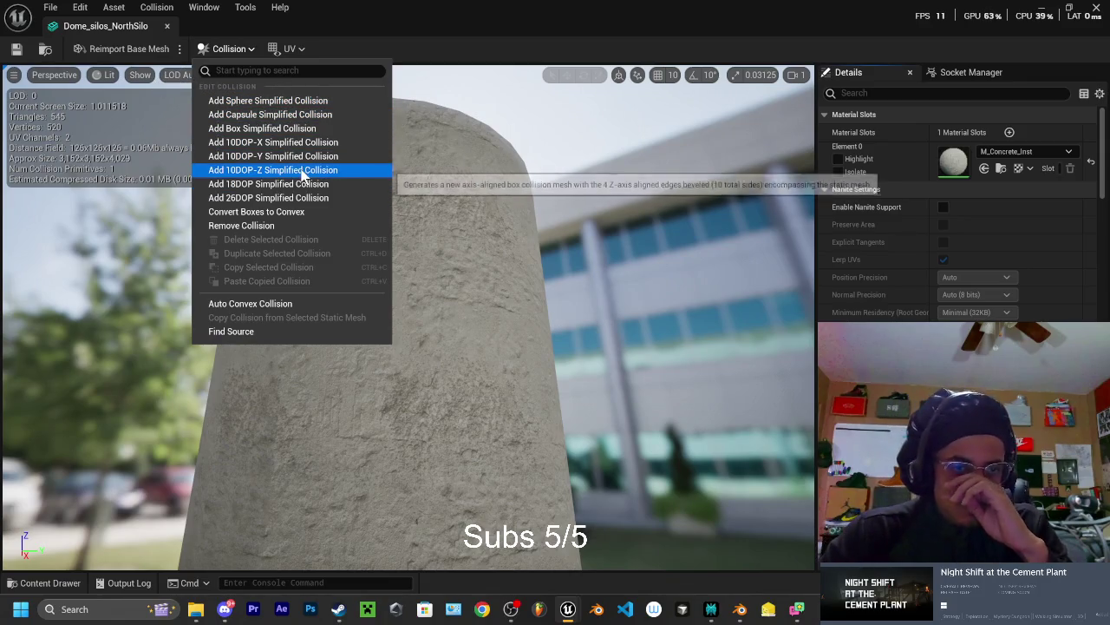
left_click(283, 104)
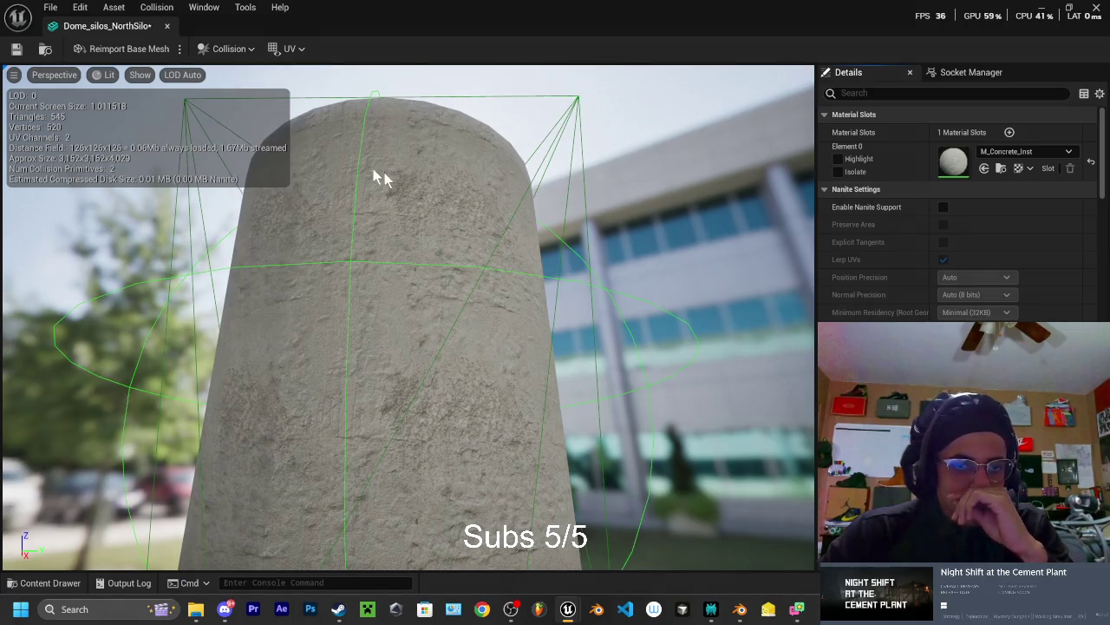
Delete the extra cone-shaped and sphere collision hulls, leaving one hull around the silo
mouse_move(601, 191)
left_mouse_down()
mouse_move(601, 239)
mouse_move(611, 196)
mouse_move(608, 203)
left_mouse_up()
left_click(141, 75)
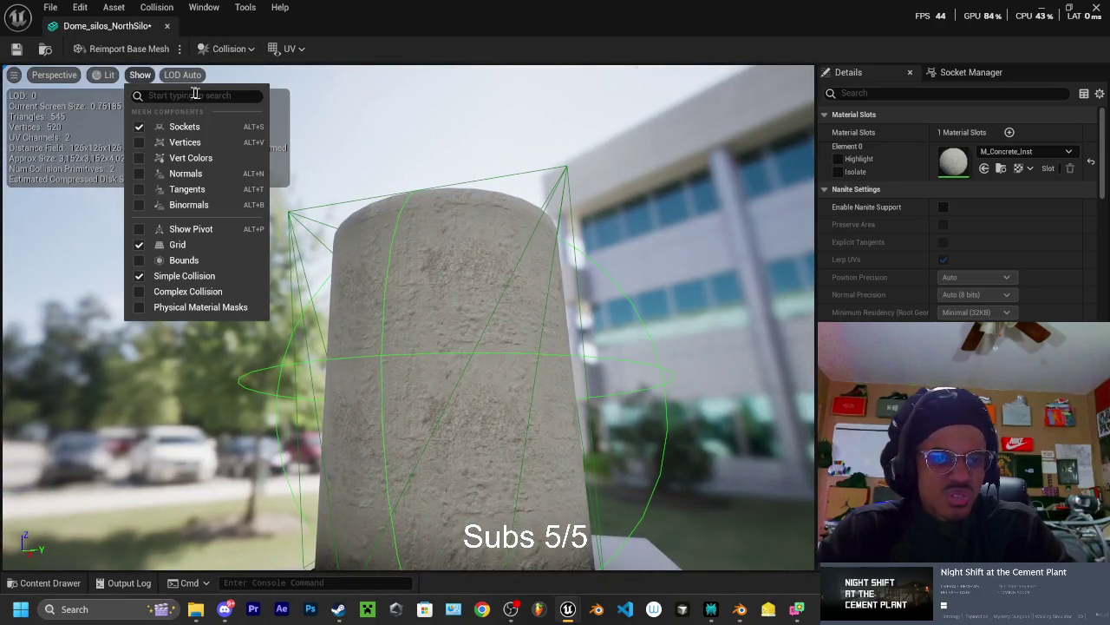
left_click(556, 234)
left_click(565, 178)
key("Delete")
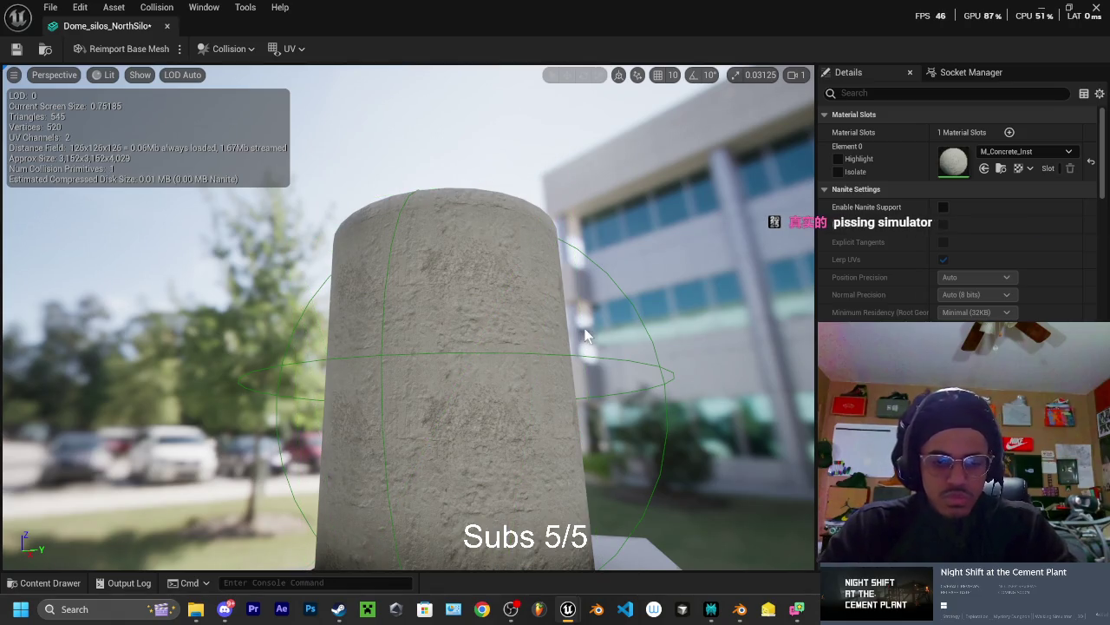
left_click(605, 353)
key("Delete")
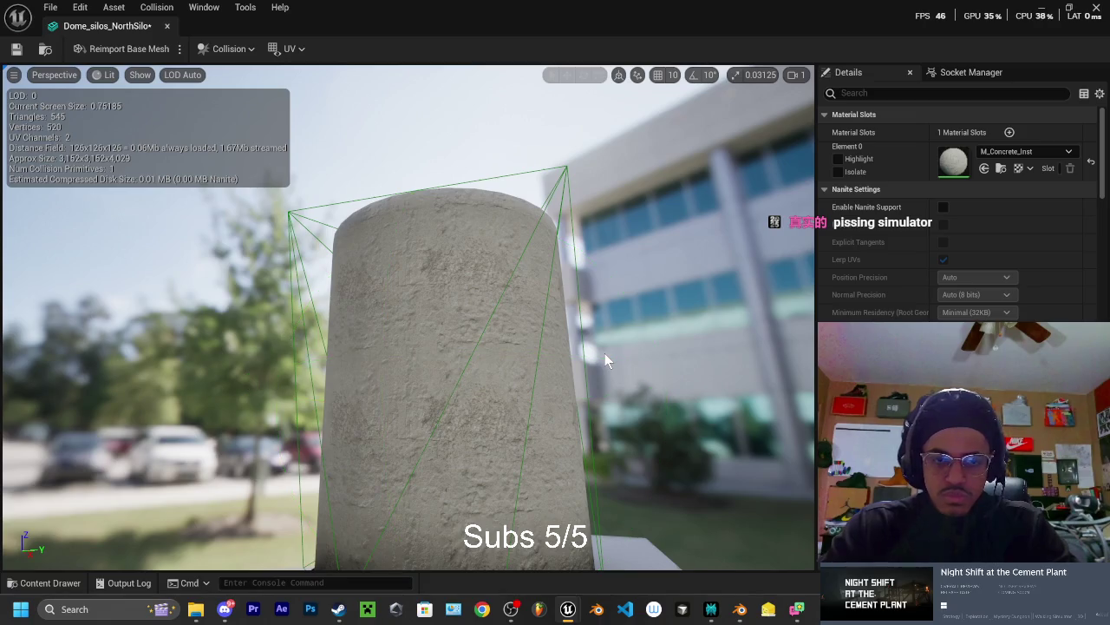
mouse_move(621, 326)
left_mouse_down()
mouse_move(620, 399)
mouse_move(659, 364)
mouse_move(685, 408)
mouse_move(720, 417)
mouse_move(729, 360)
mouse_move(677, 281)
left_mouse_up()
Remove the remaining hull, convert box collision to convex, then add and delete a 10DOP-X hull
key("ctrl+z")
key("ctrl+z")
key("ctrl+z")
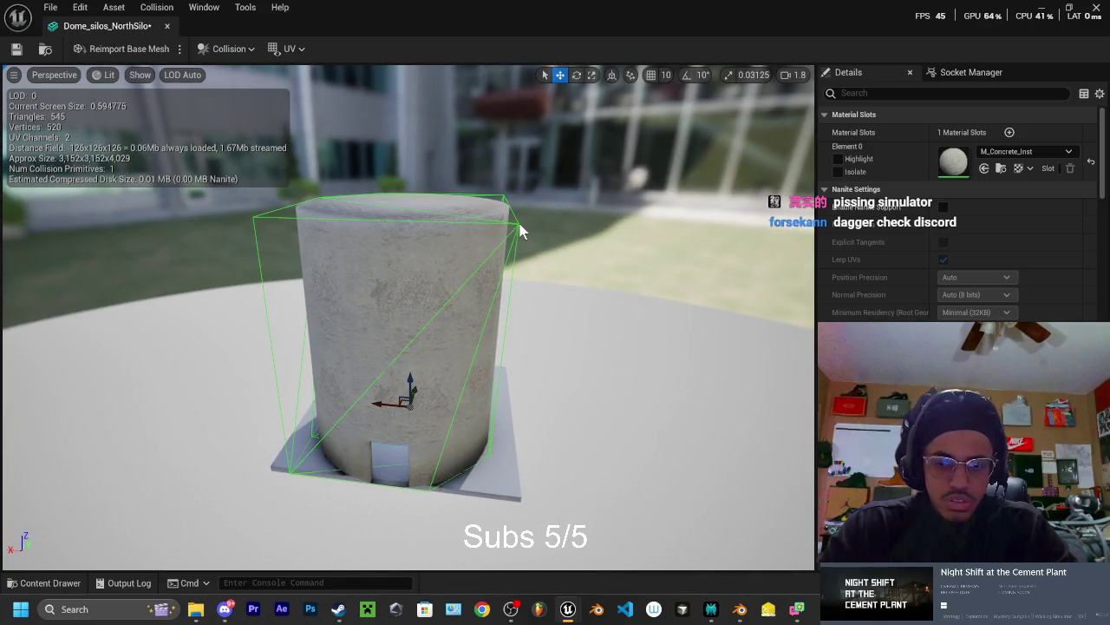
left_click(220, 51)
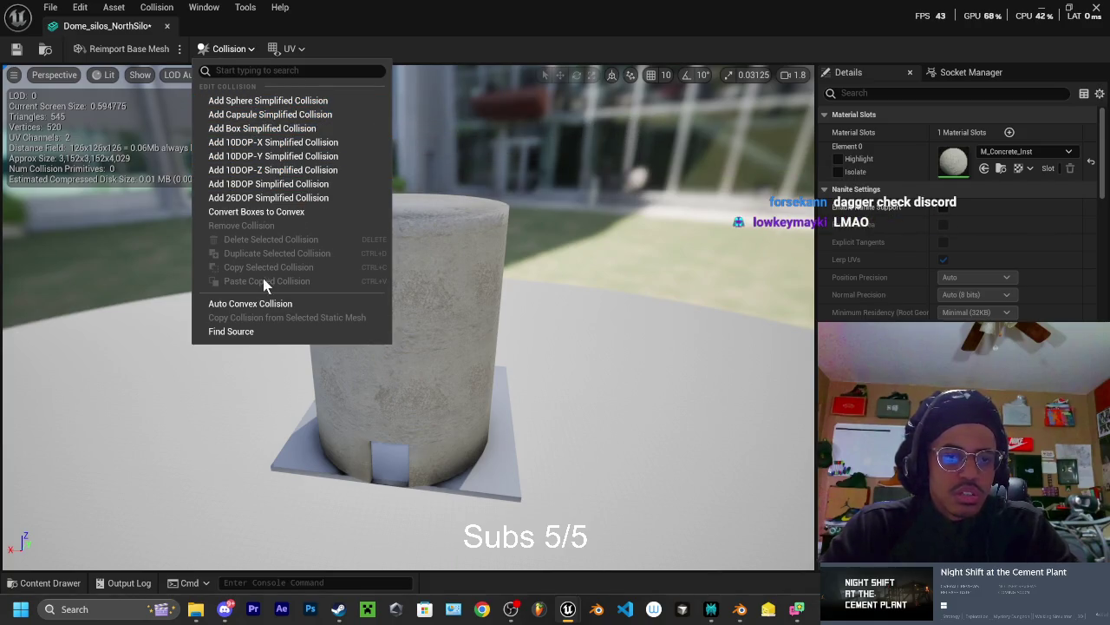
left_click(260, 304)
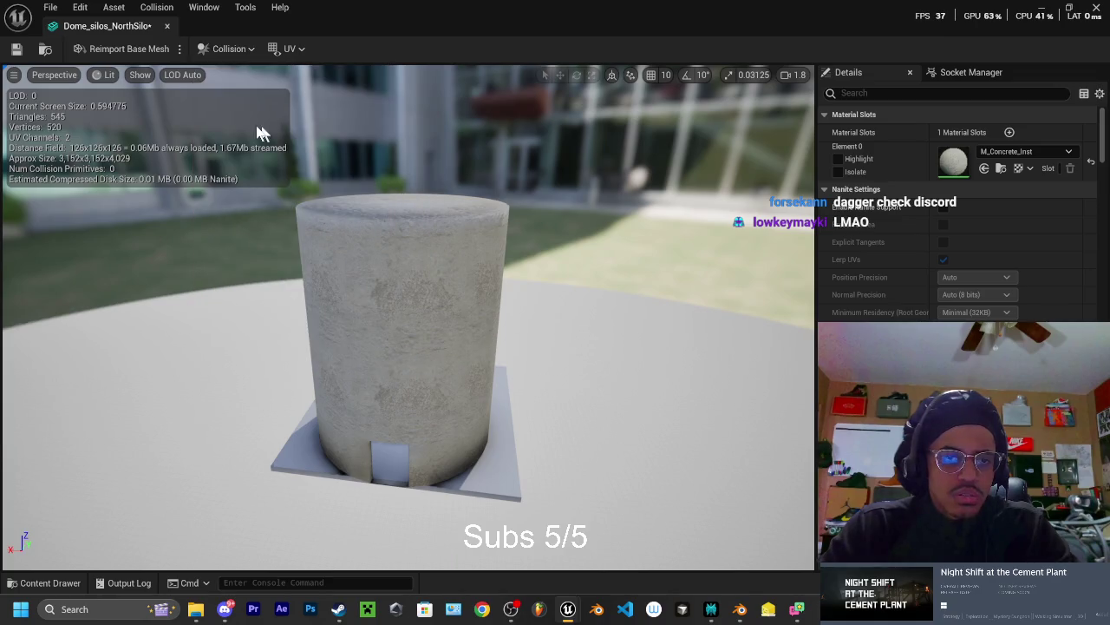
left_click(140, 75)
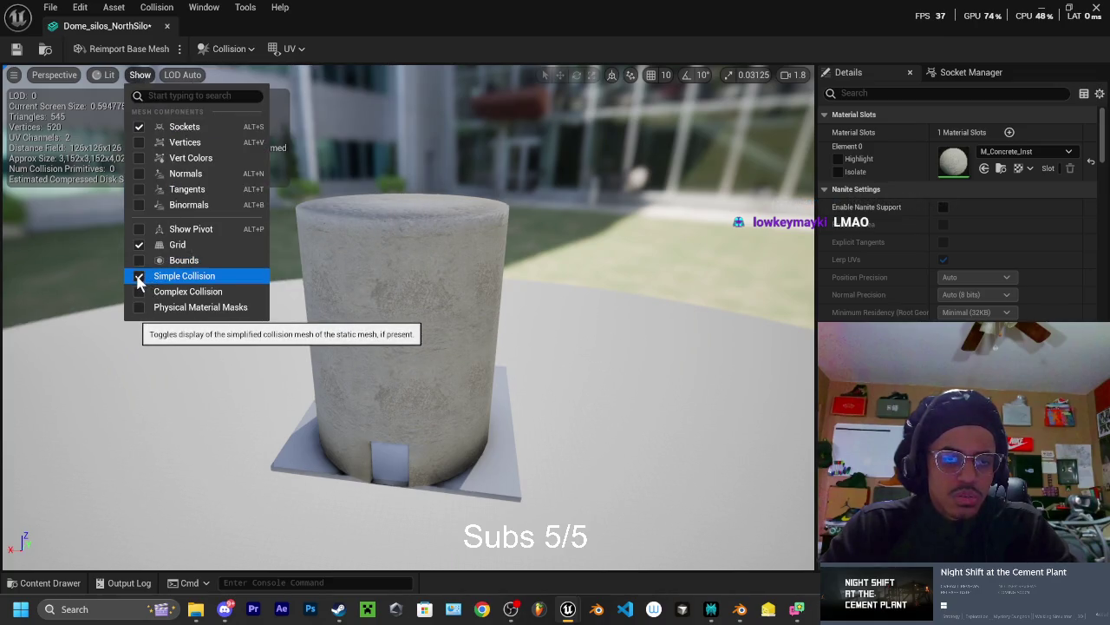
mouse_move(182, 74)
left_click(234, 50)
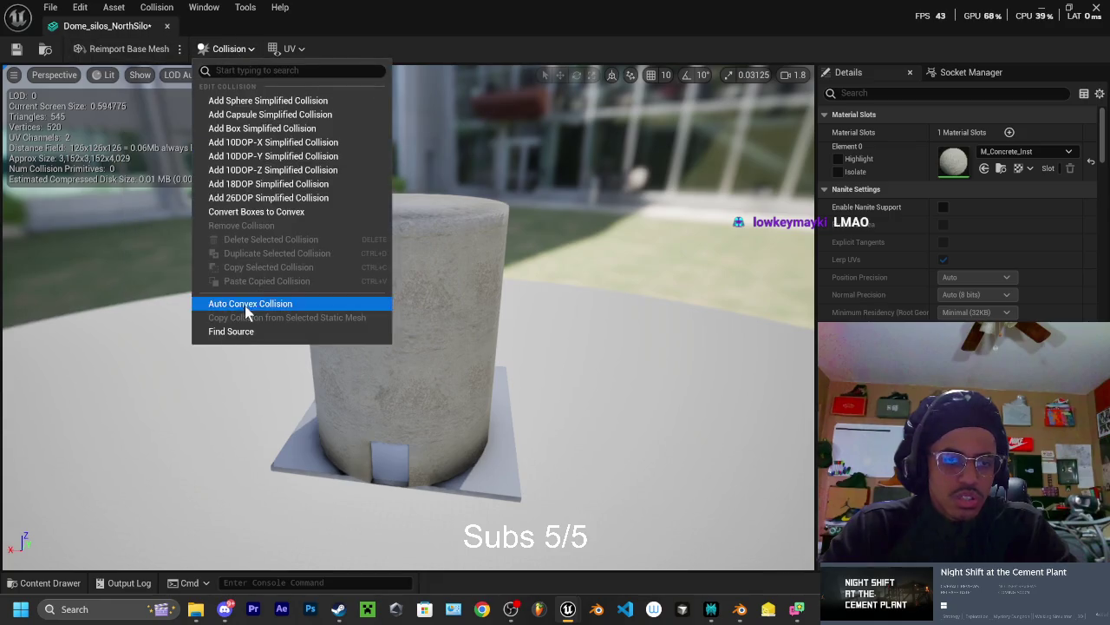
left_click(249, 214)
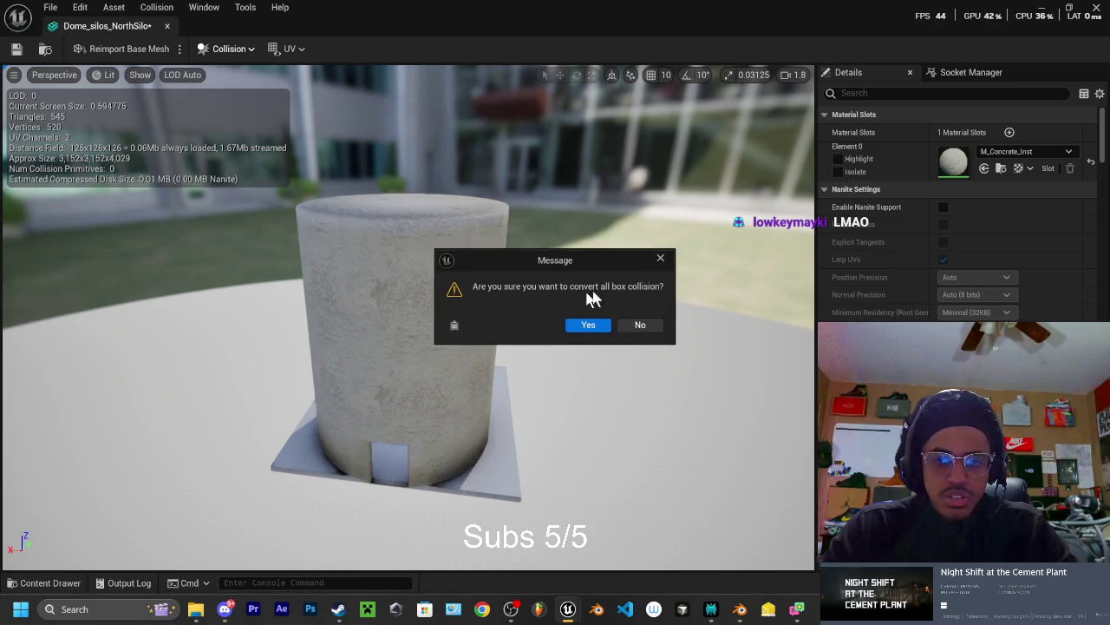
left_click(592, 329)
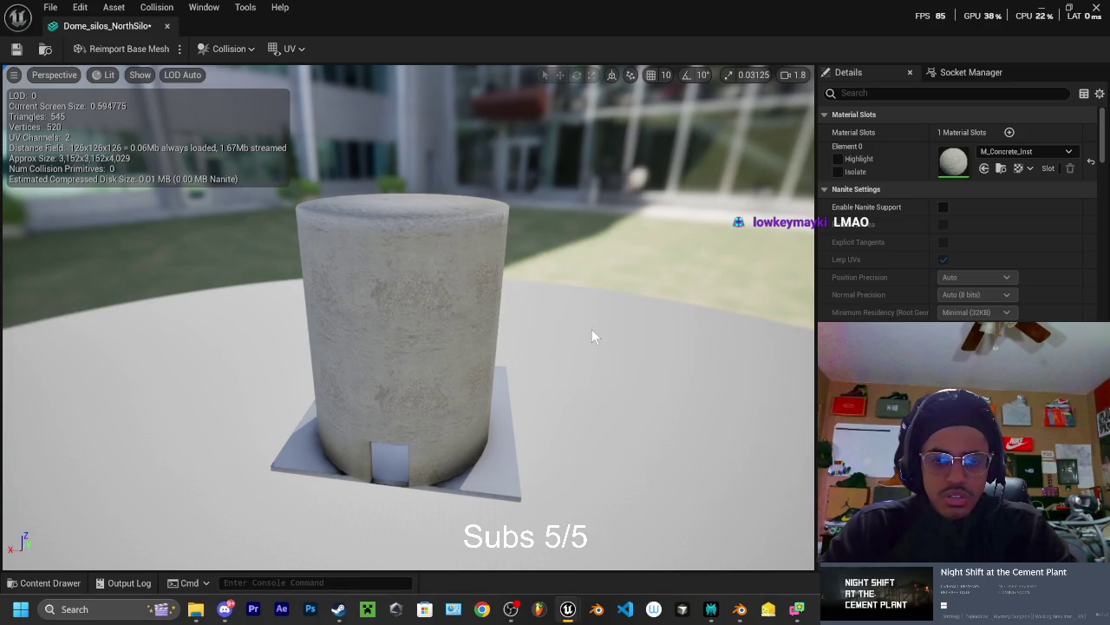
left_click(229, 49)
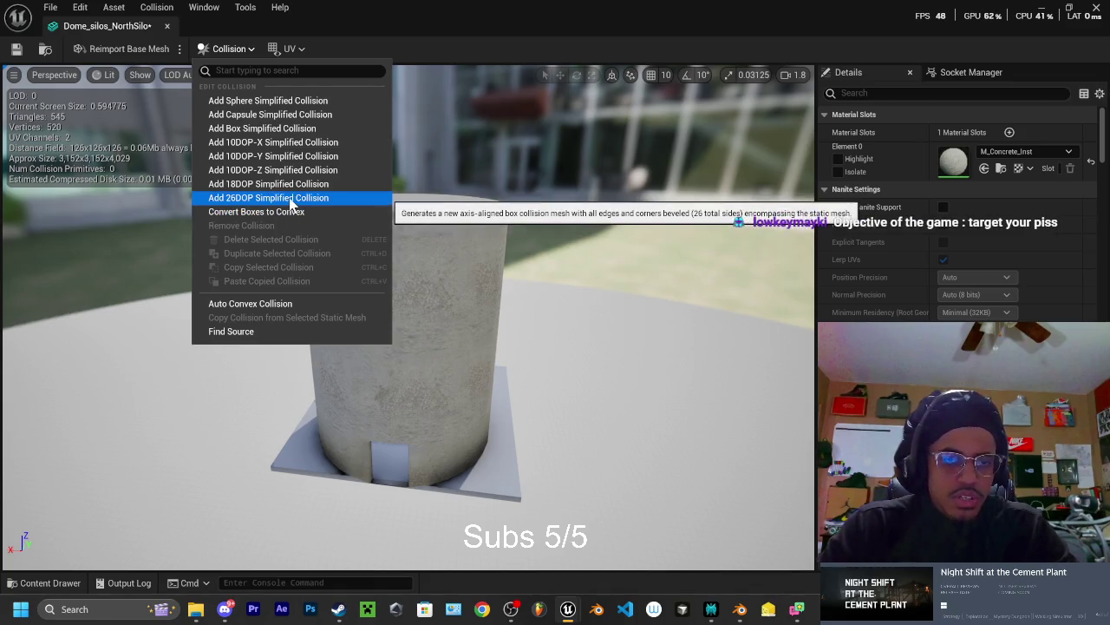
left_click(277, 144)
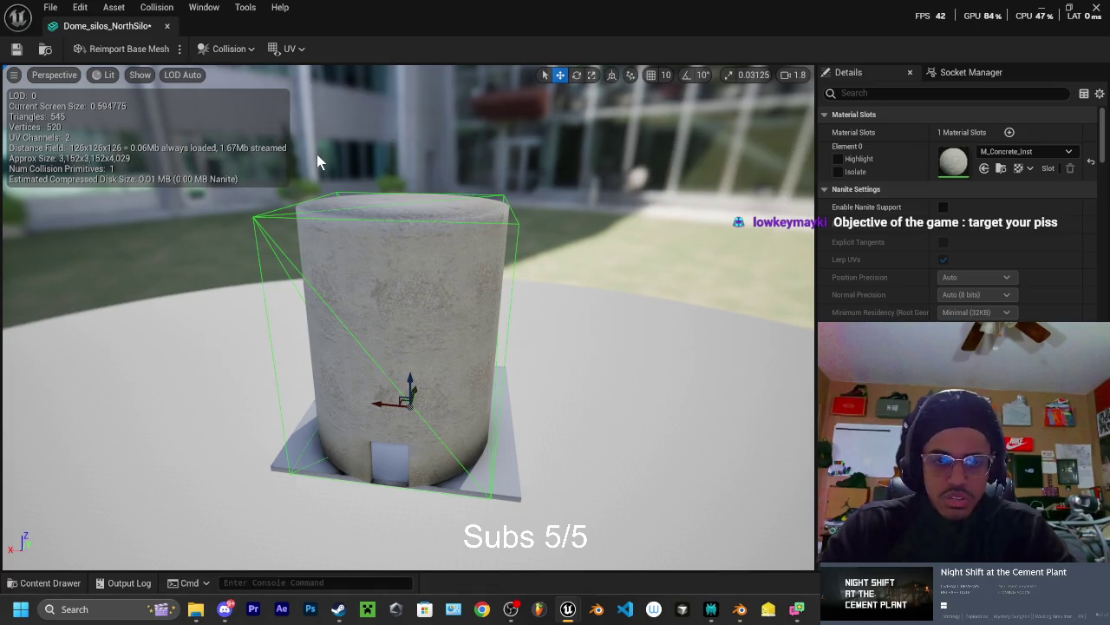
key("Delete")
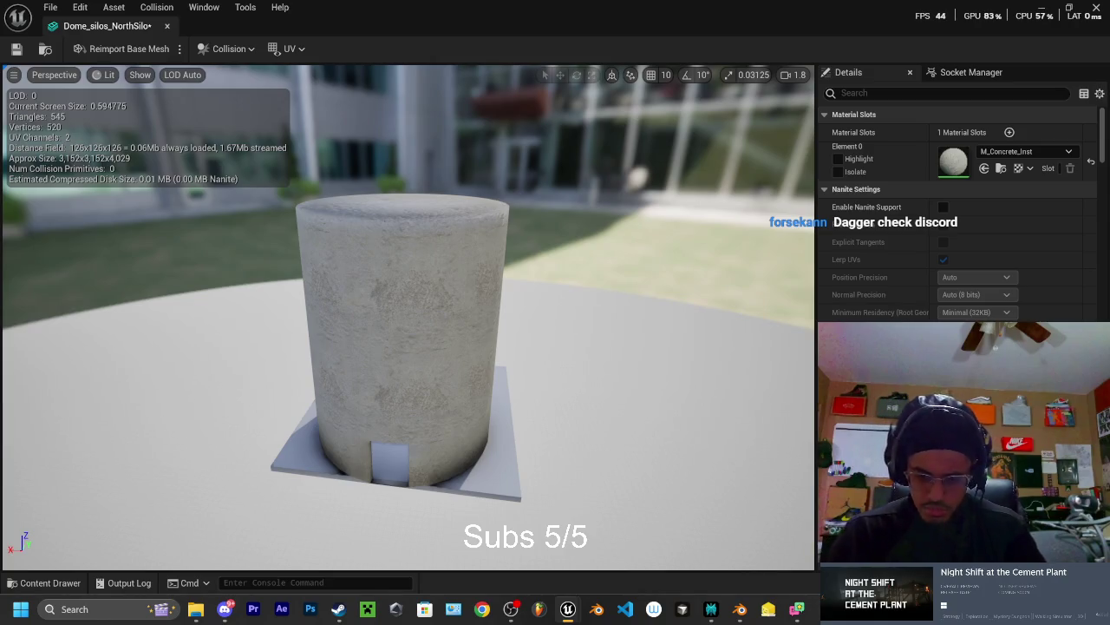
Bring Discord over the editor and play the creature animation preview
left_click(225, 609)
mouse_move(796, 23)
left_mouse_down()
mouse_move(859, 43)
mouse_move(1102, 43)
mouse_move(260, 152)
left_mouse_up()
left_click(571, 310)
Watch the creature animation preview full screen, replaying it five times, then minimize Discord
left_click(710, 150)
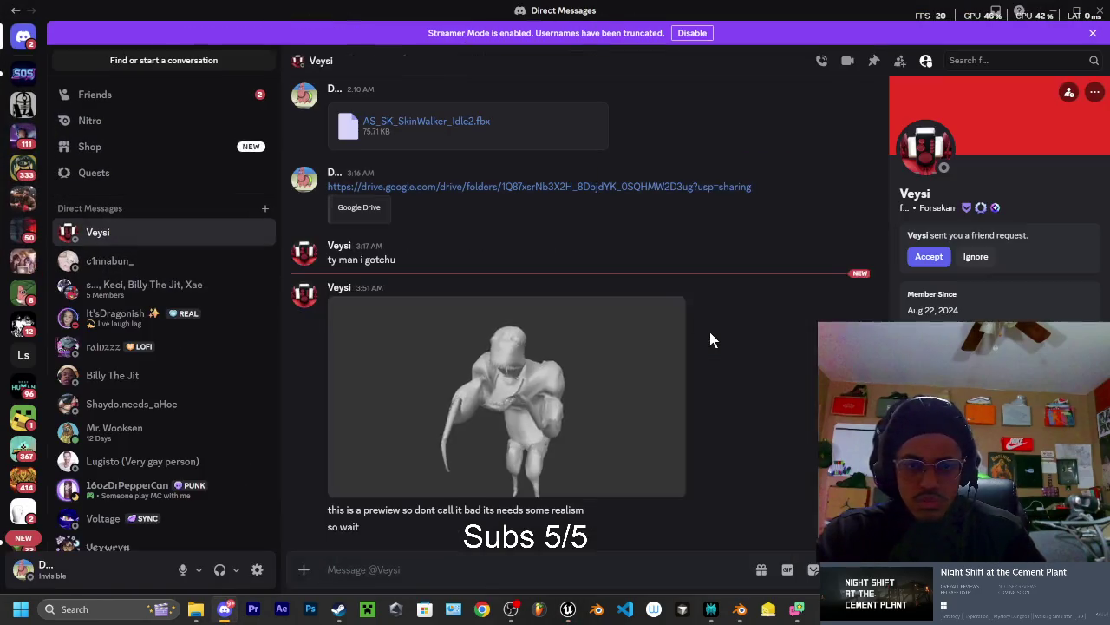
left_click(670, 486)
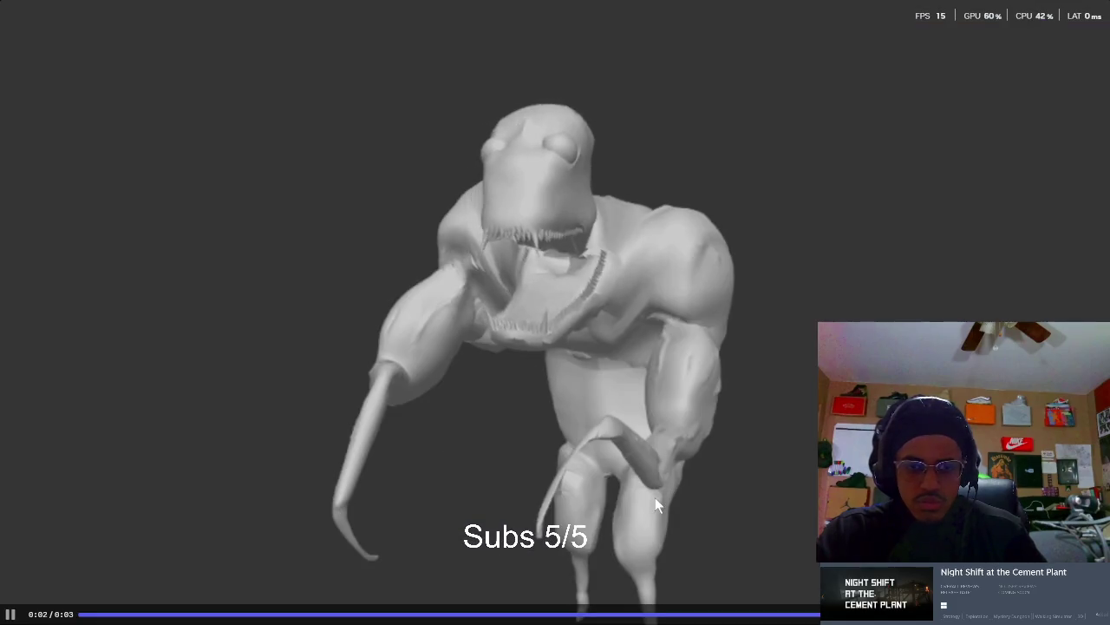
left_click(11, 614)
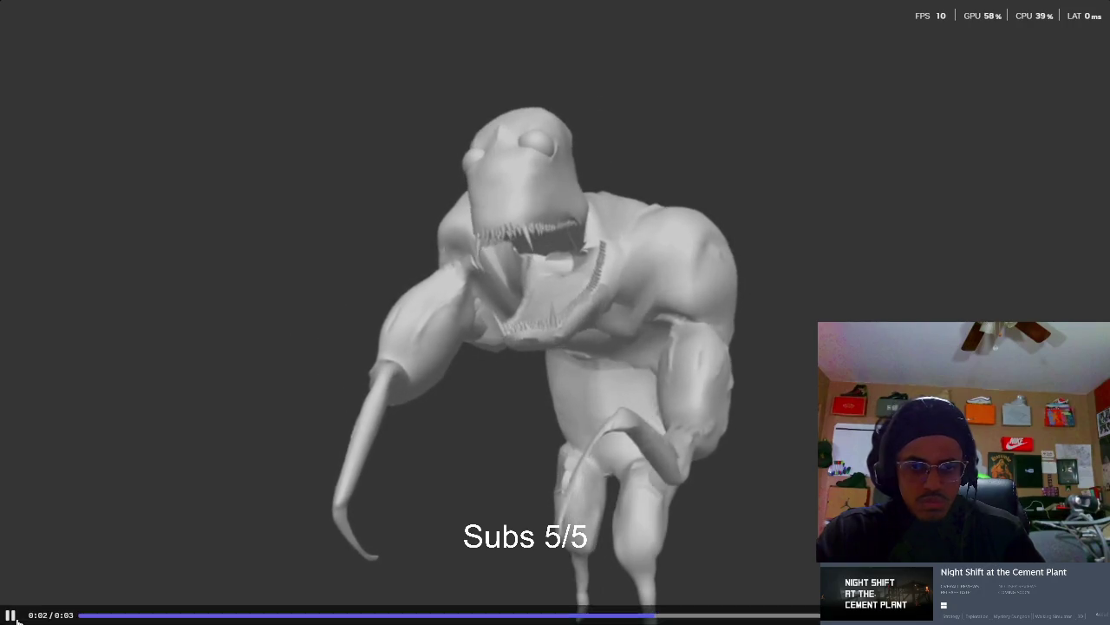
left_click(10, 615)
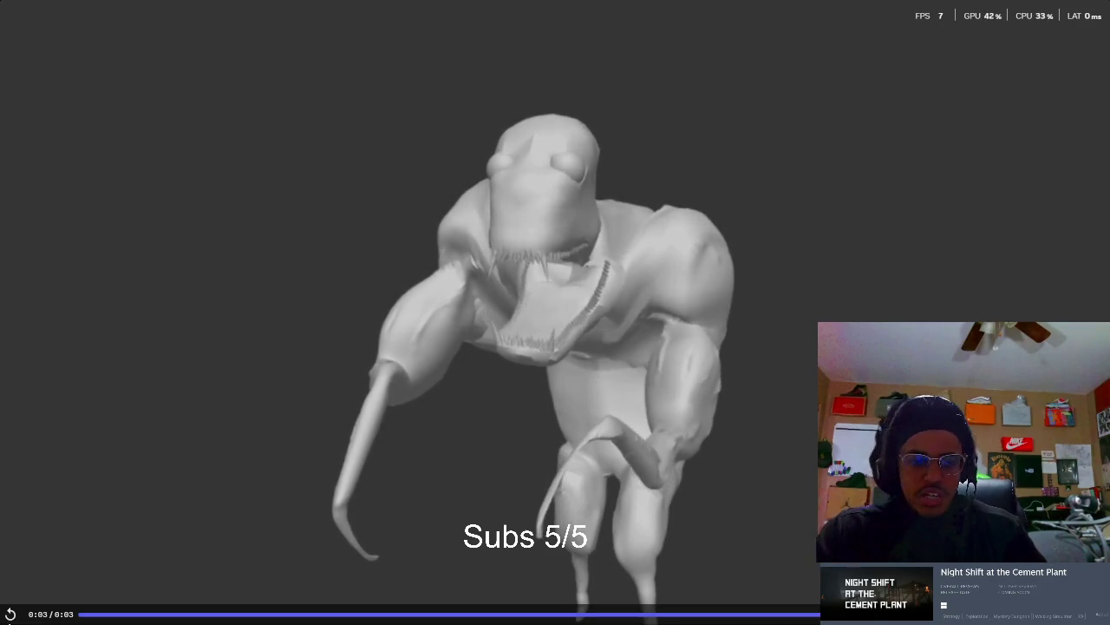
left_click(12, 614)
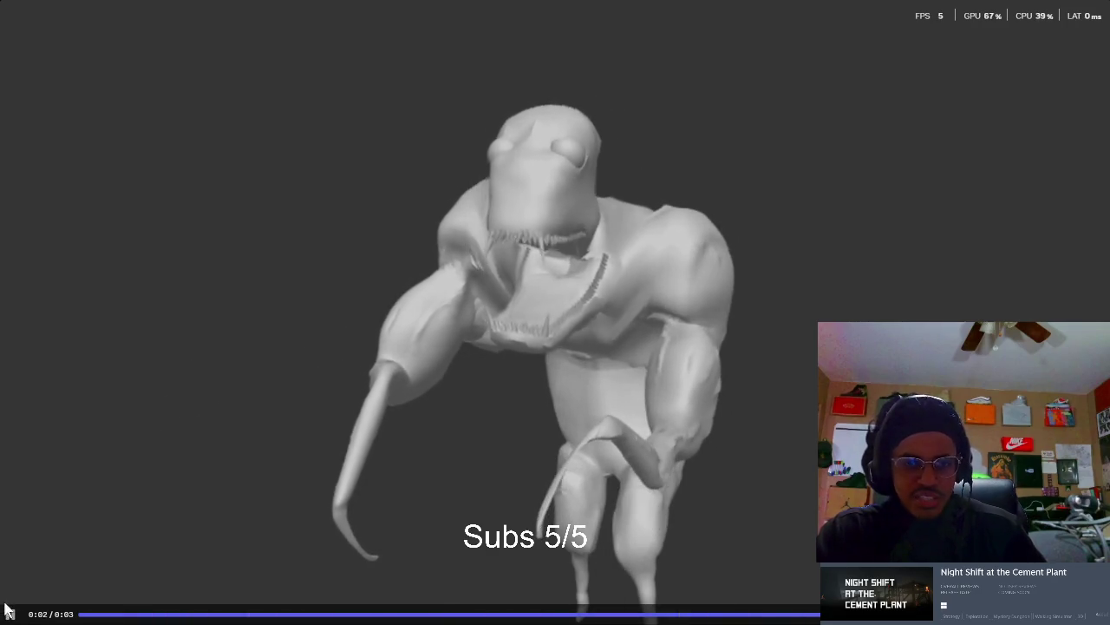
left_click(8, 611)
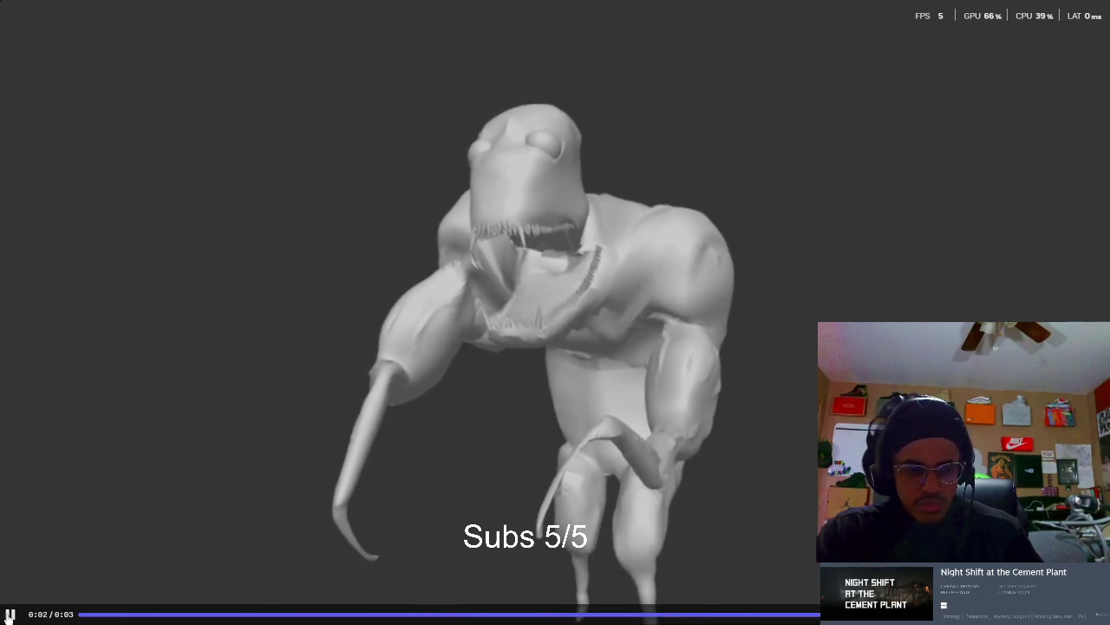
left_click(9, 614)
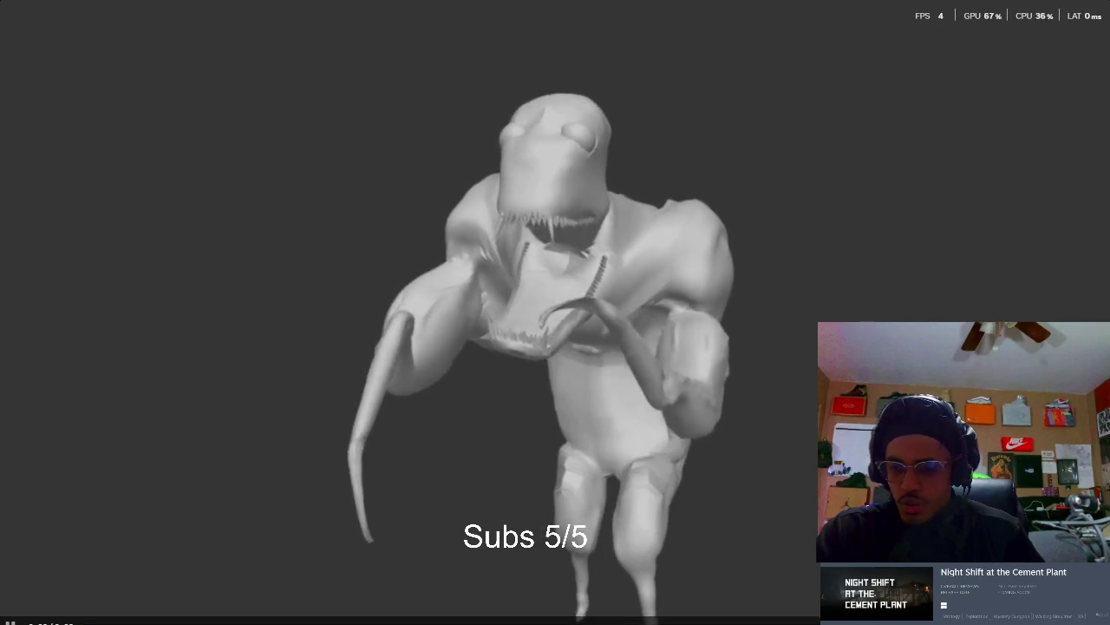
key("Escape")
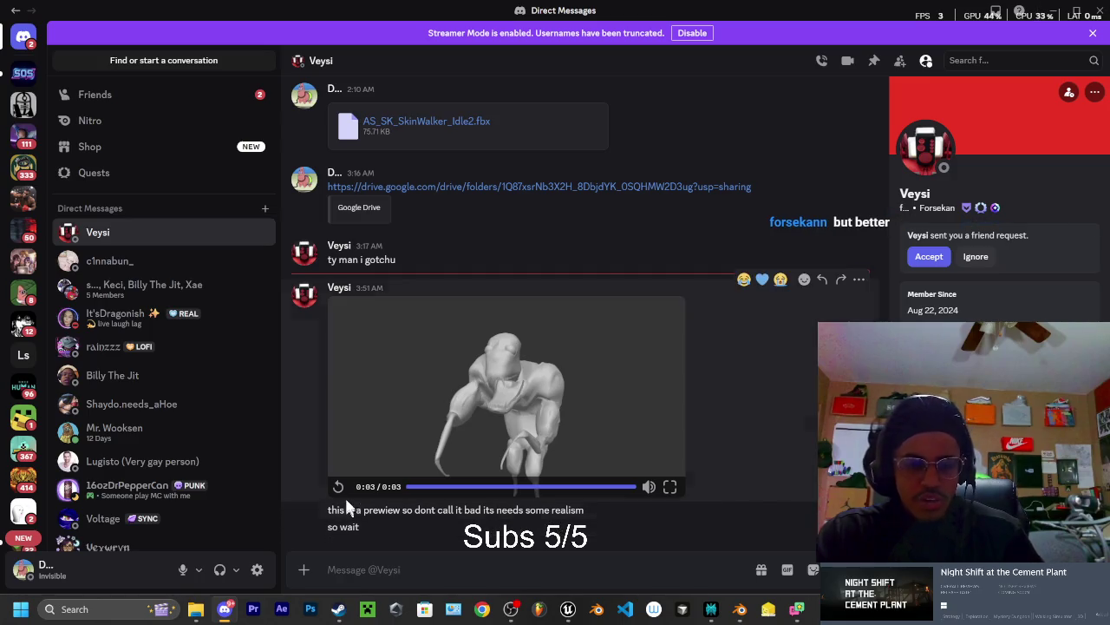
left_click(1053, 10)
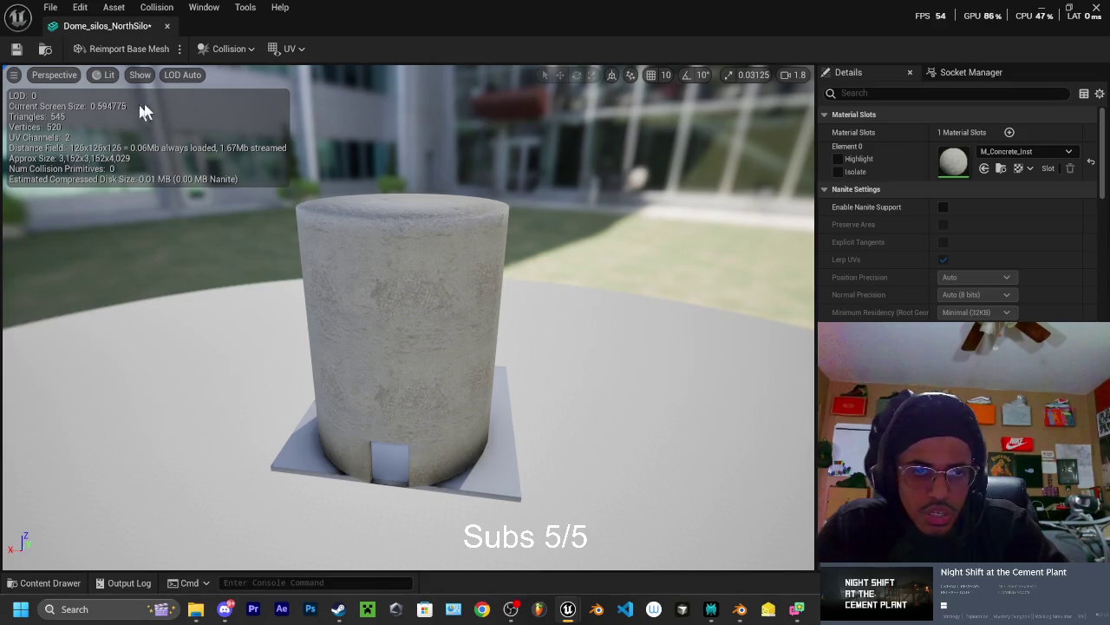
Add a capsule collision to the silo and move it down the mesh
left_click(224, 50)
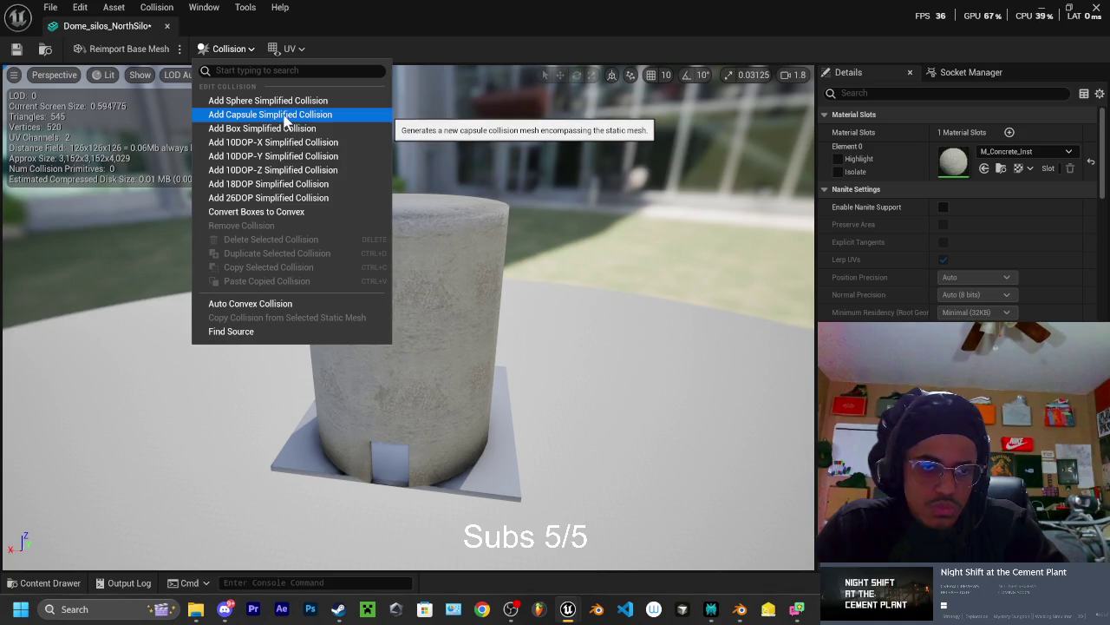
left_click(283, 124)
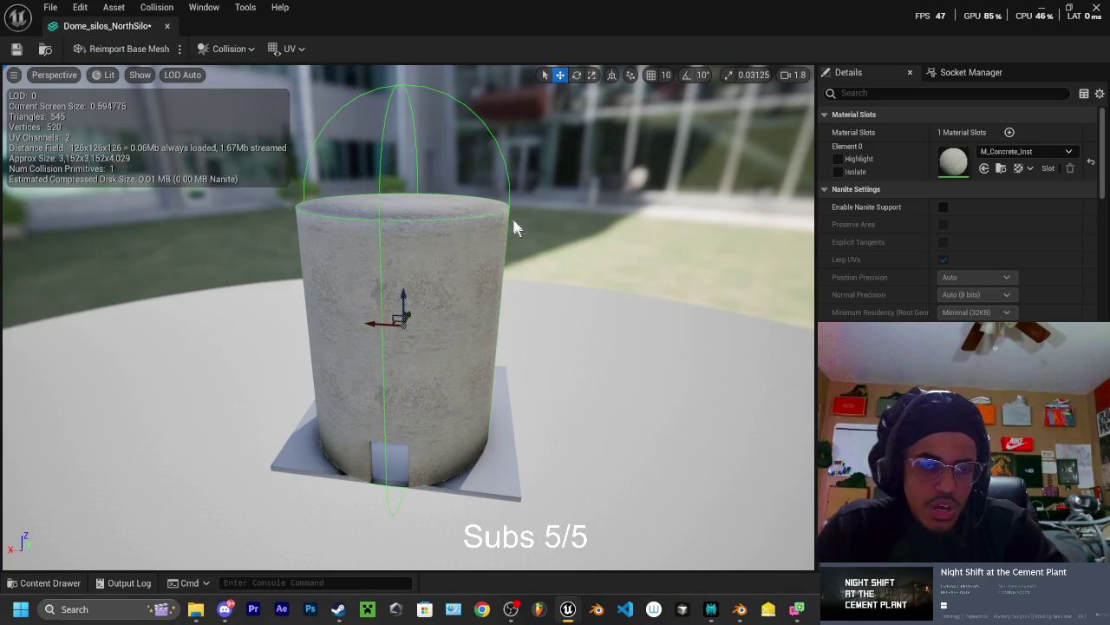
mouse_move(640, 231)
left_mouse_down()
mouse_move(555, 248)
mouse_move(631, 227)
left_mouse_up()
left_click_drag(422, 311, 426, 349)
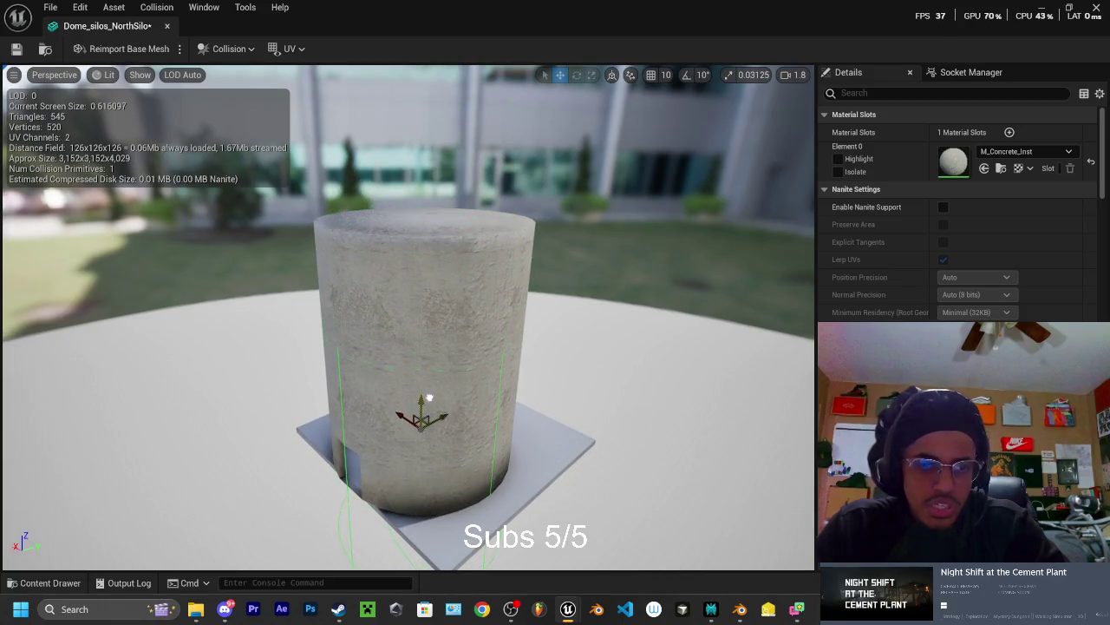
mouse_move(466, 381)
left_mouse_down()
mouse_move(450, 334)
mouse_move(237, 526)
left_mouse_up()
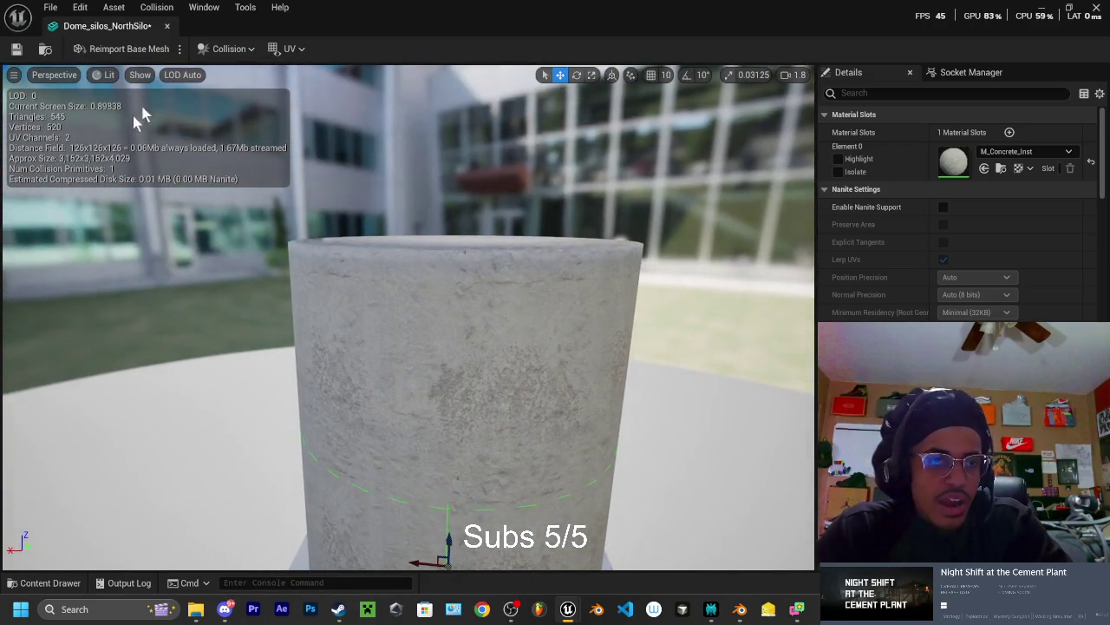
Add a box simplified collision, scale it into a flat slab, and close the editor
left_click(227, 48)
left_click(252, 129)
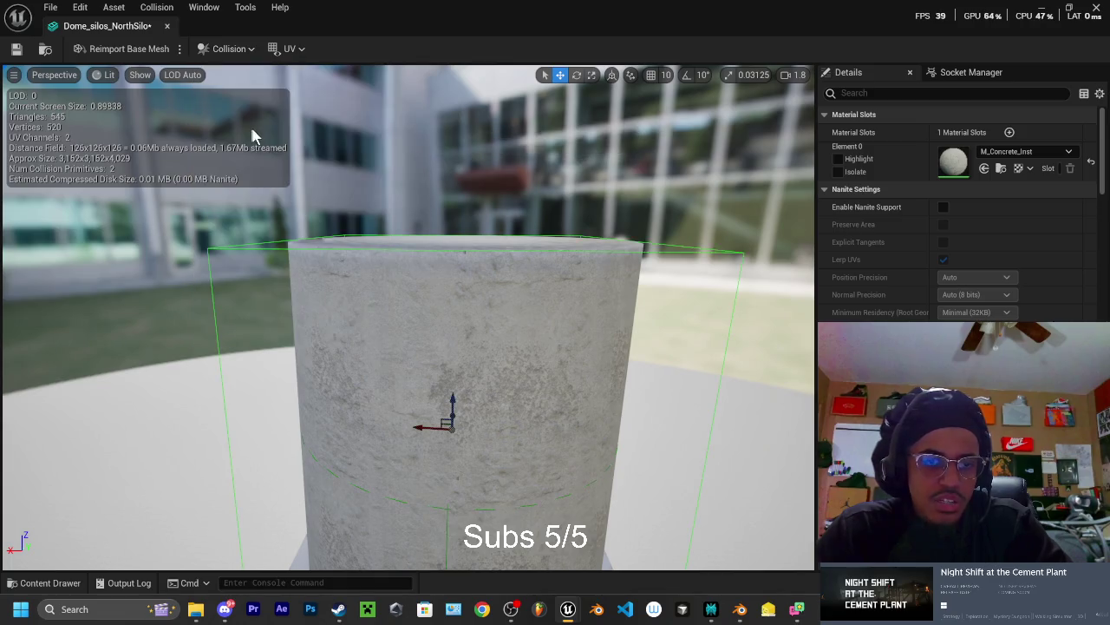
mouse_move(469, 375)
left_mouse_down()
mouse_move(407, 330)
mouse_move(409, 162)
mouse_move(416, 130)
mouse_move(425, 136)
mouse_move(459, 274)
mouse_move(456, 312)
mouse_move(416, 264)
mouse_move(302, 186)
left_mouse_up()
key("e")
key("w")
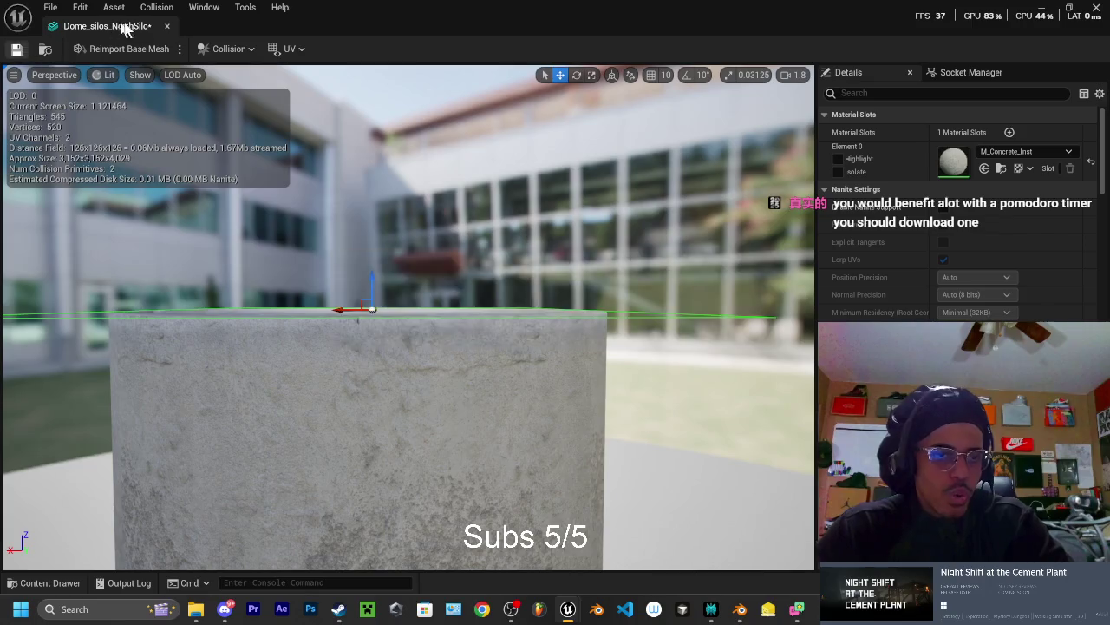
left_click(164, 26)
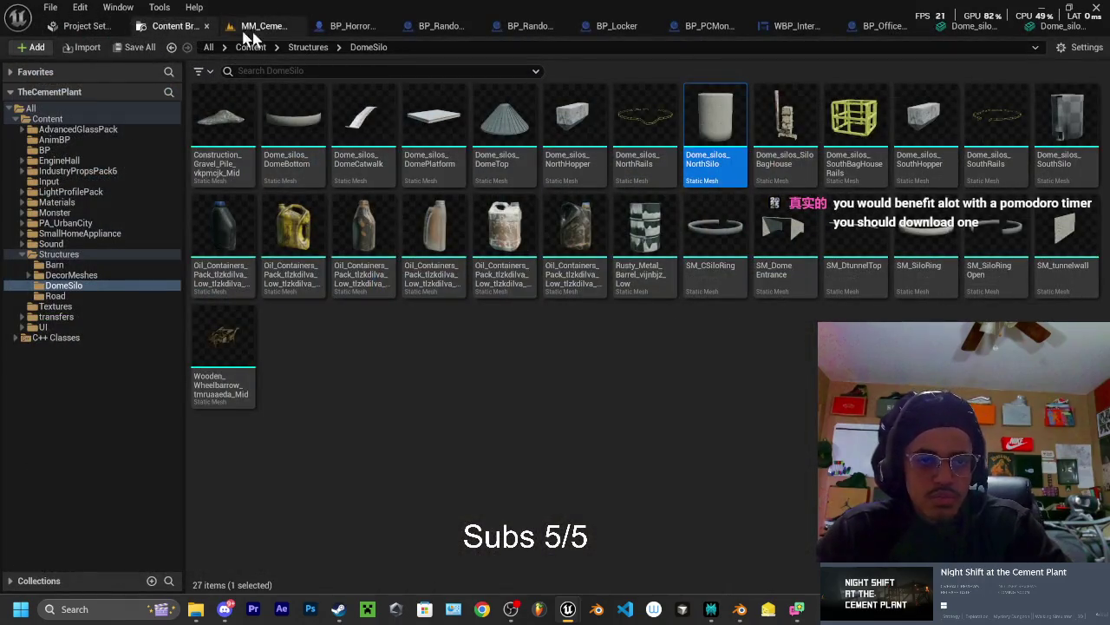
Run the main menu level in the editor, then stop the play session
left_click(252, 28)
left_click_drag(326, 69, 338, 104)
left_click(318, 50)
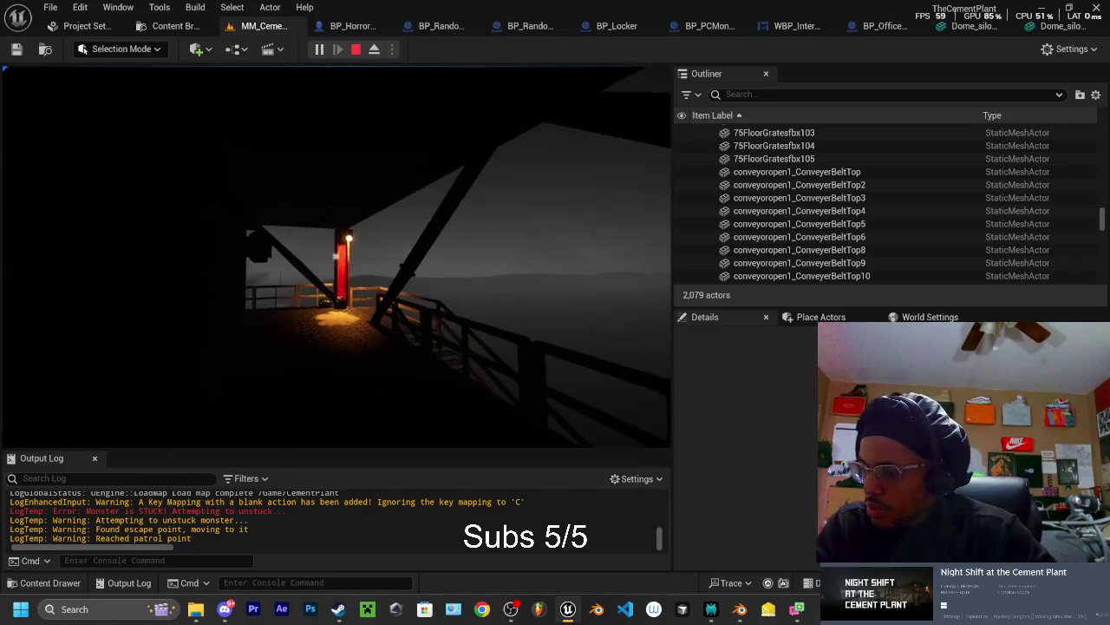
key("Escape")
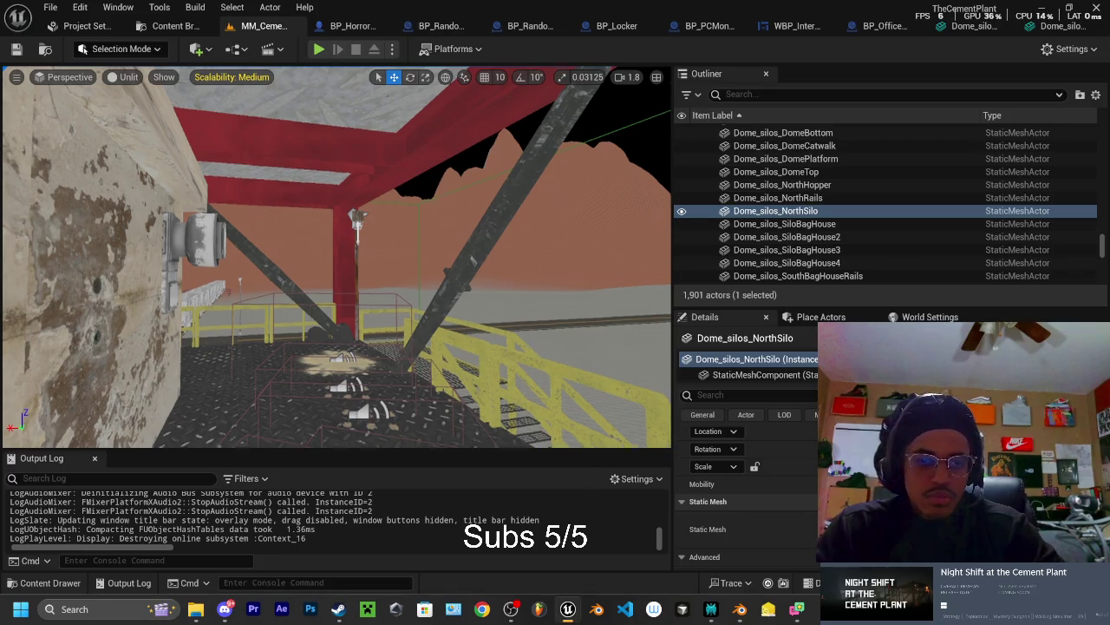
Frame the chosen silo and fly the camera right up to its wall
key("f")
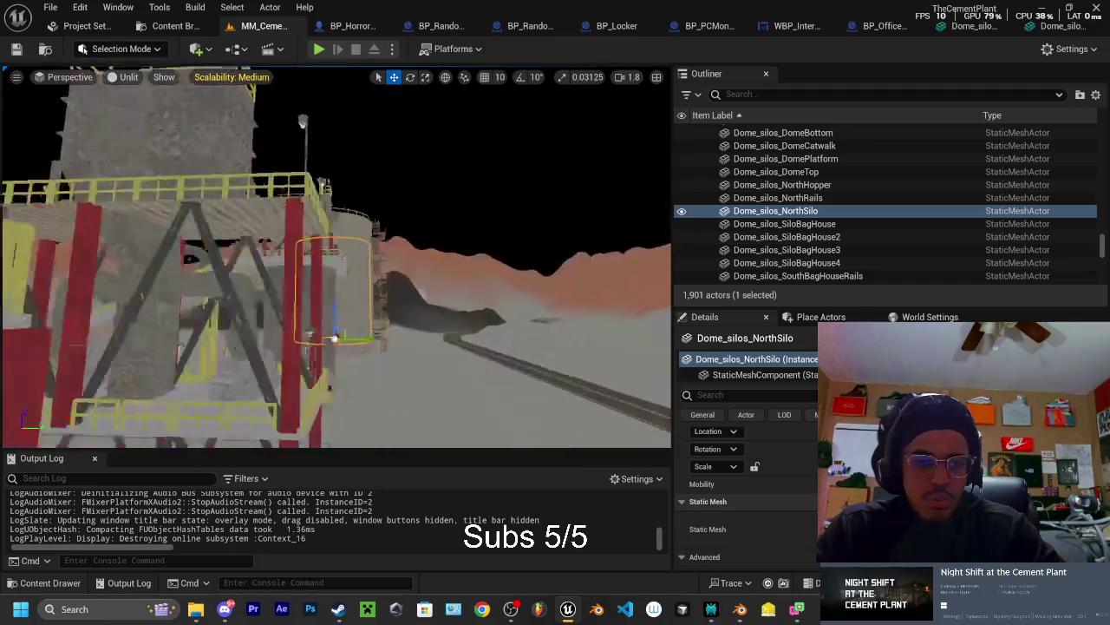
scroll(336, 258, "up", 10)
mouse_move(336, 257)
left_mouse_down()
mouse_move(365, 252)
mouse_move(347, 243)
mouse_move(325, 164)
left_mouse_up()
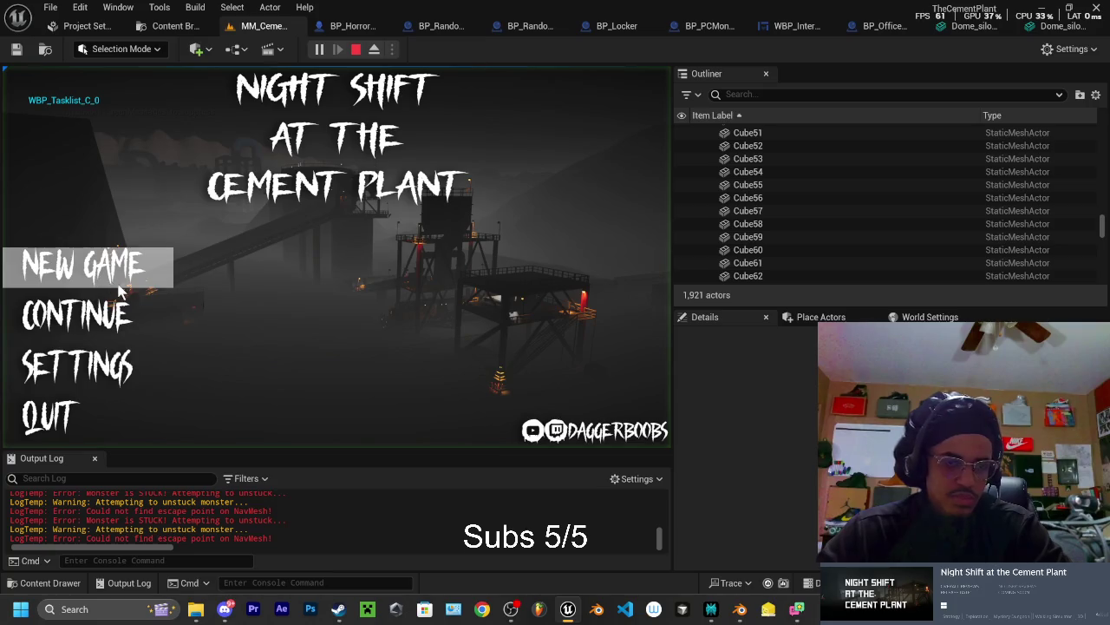
Start NEW GAME and walk across the landscape into the plant's dim building
left_click(86, 266)
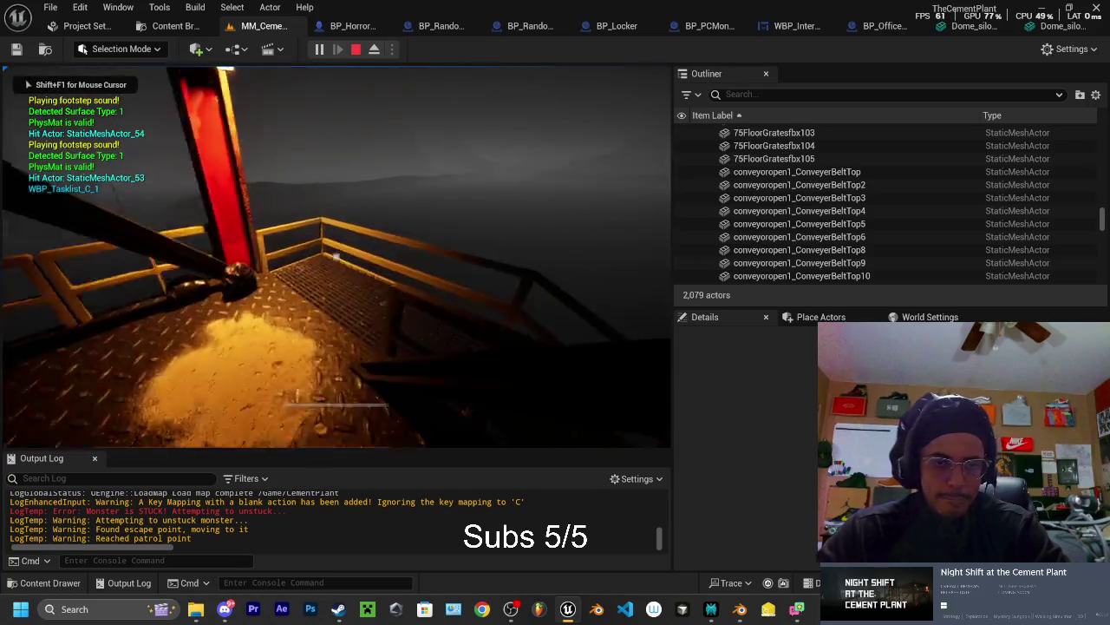
key("w")
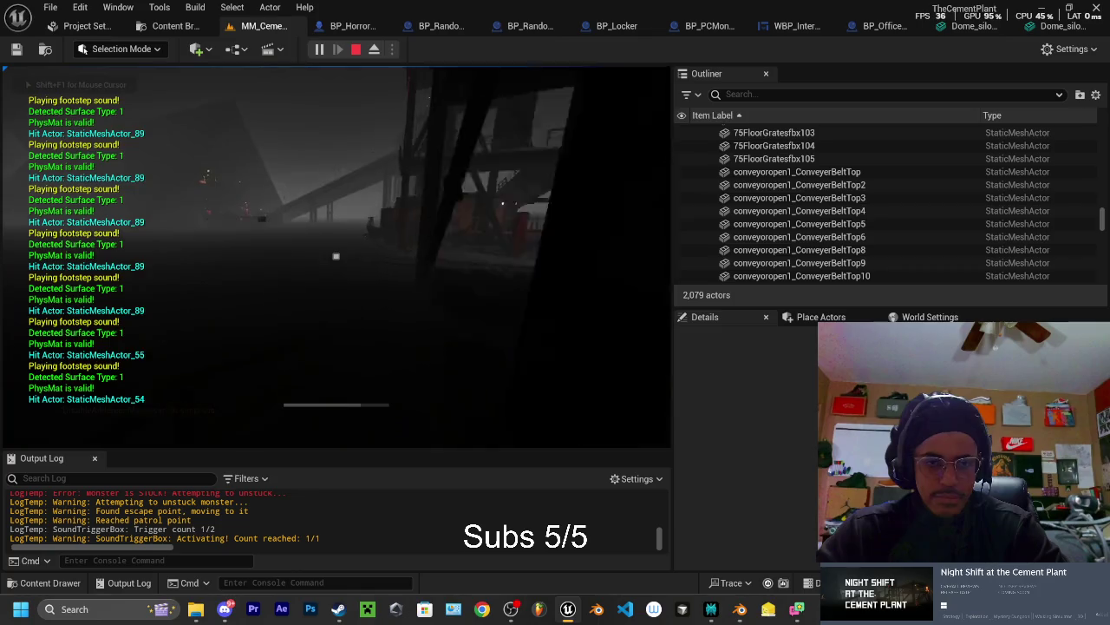
key("w")
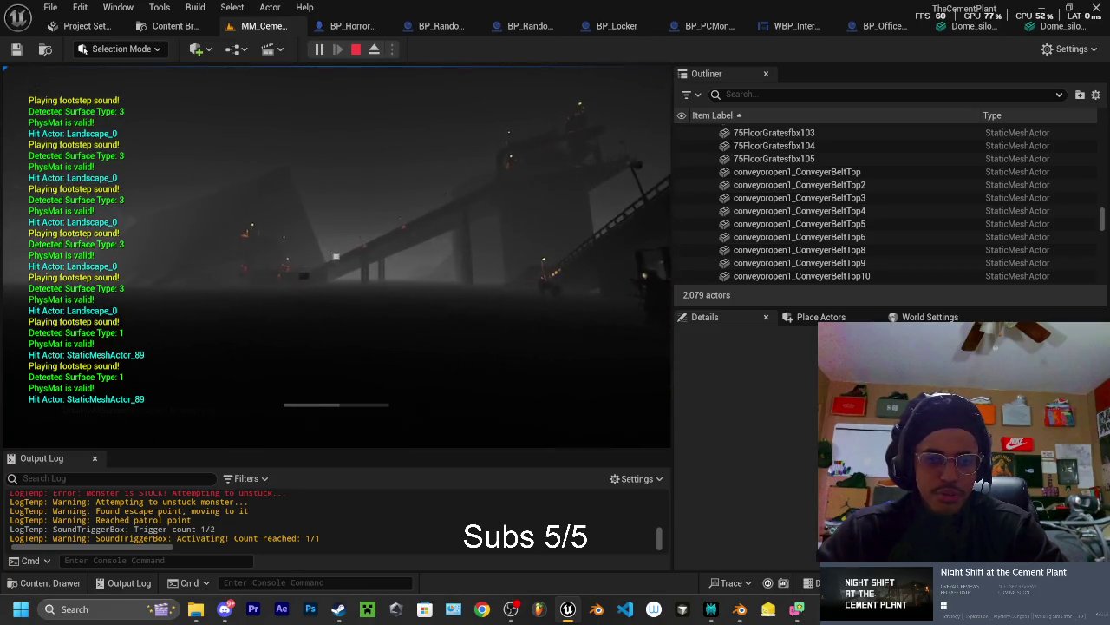
key("w")
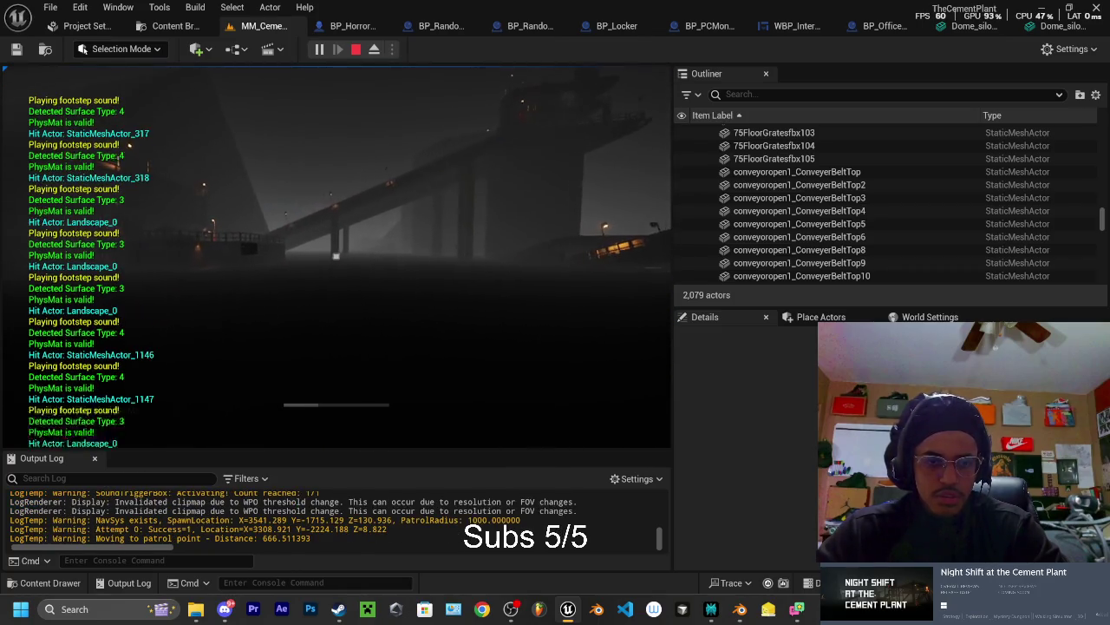
key("w")
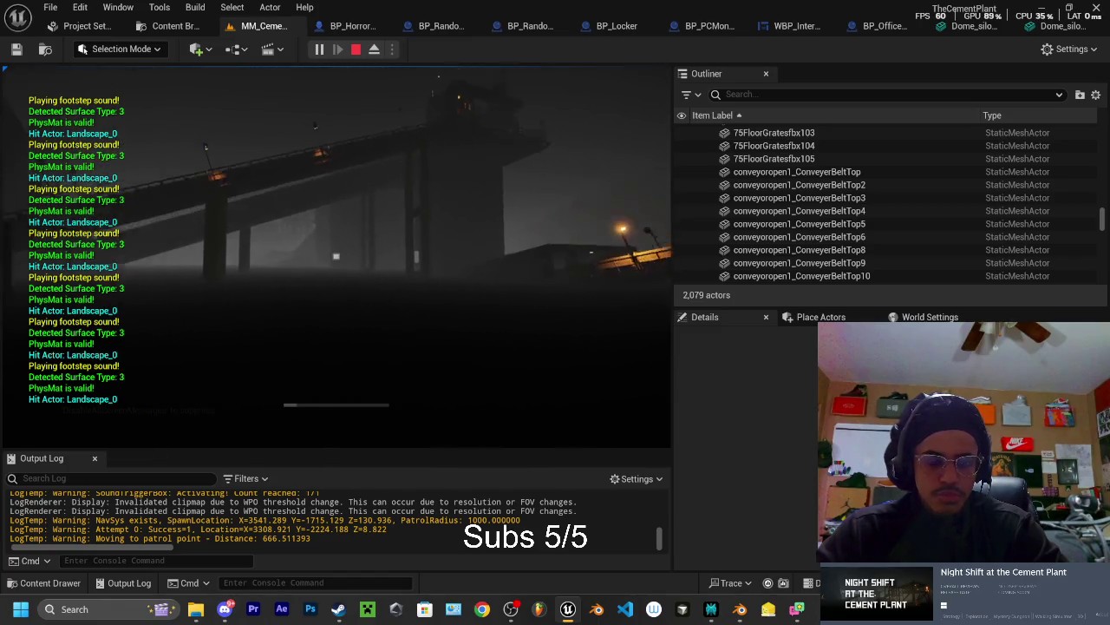
key("w")
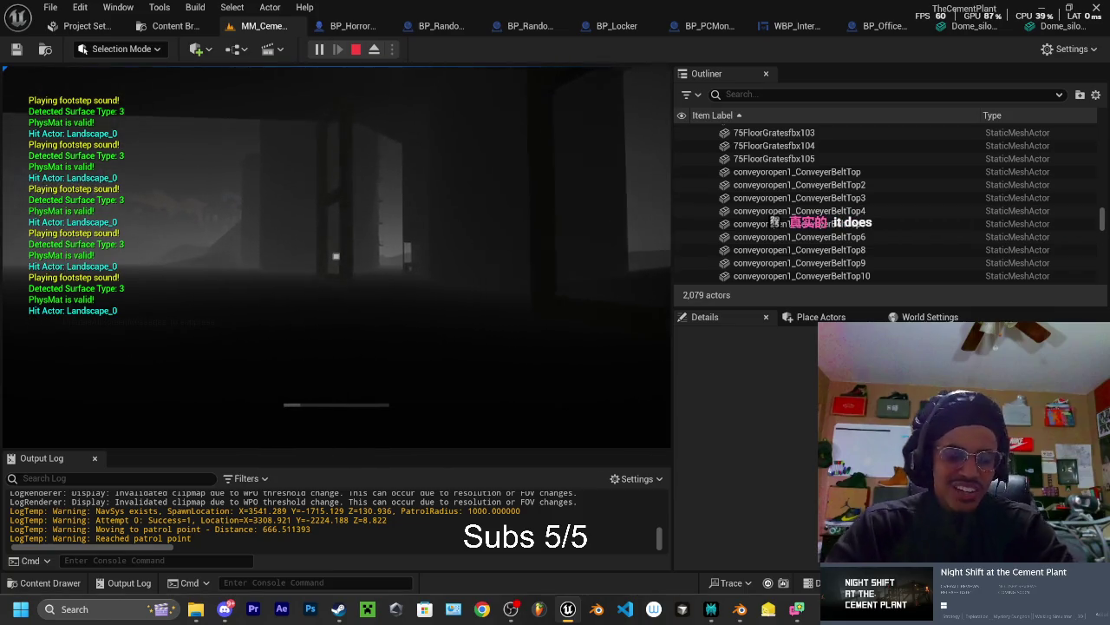
key("w")
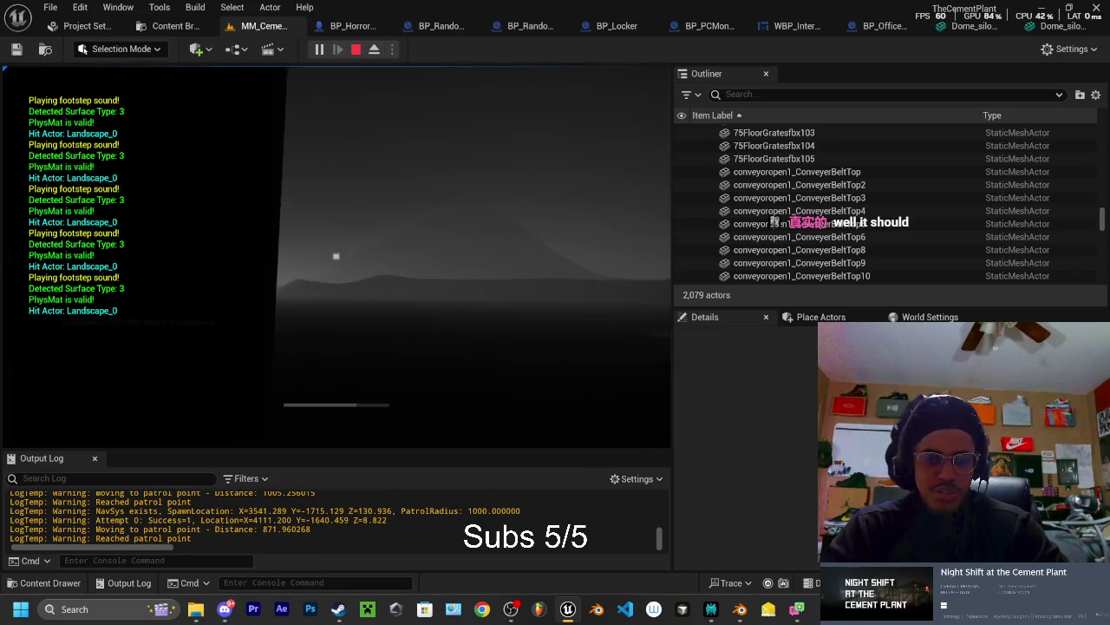
Stop Play-in-Editor, frame Dome_silos_NorthSilo, and bring up the Content Drawer
key("Escape")
key("f")
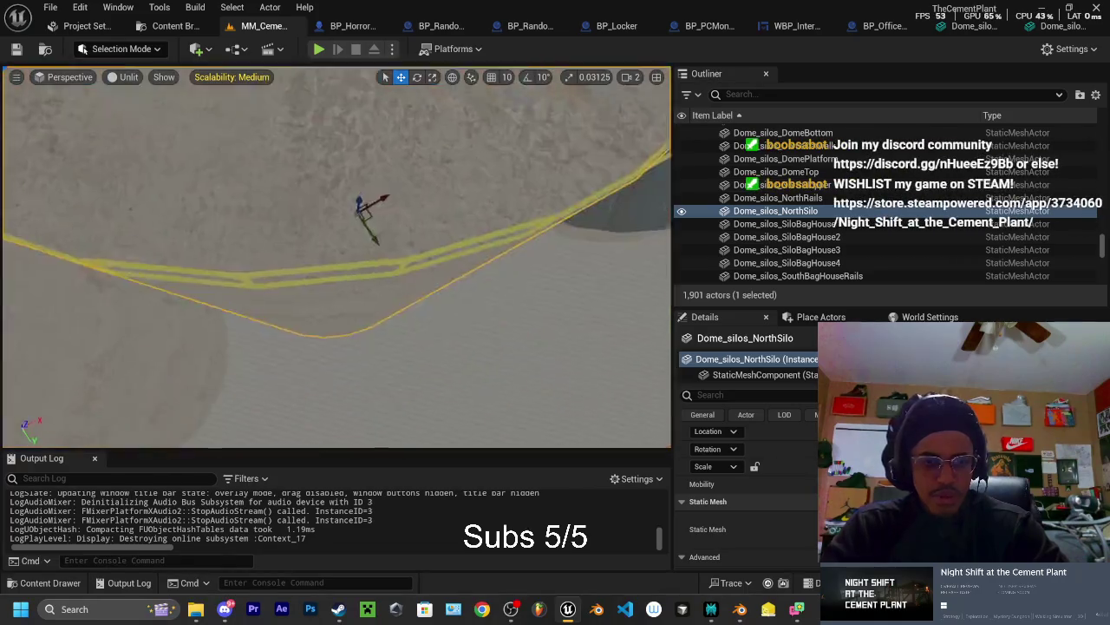
scroll(335, 260, "down", 5)
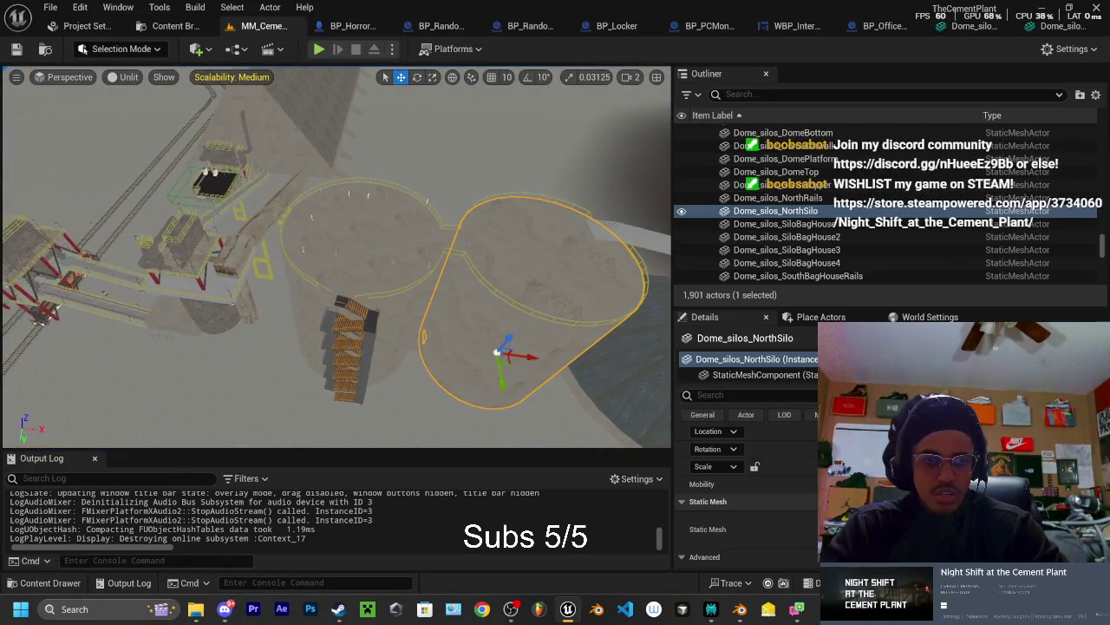
left_click(45, 583)
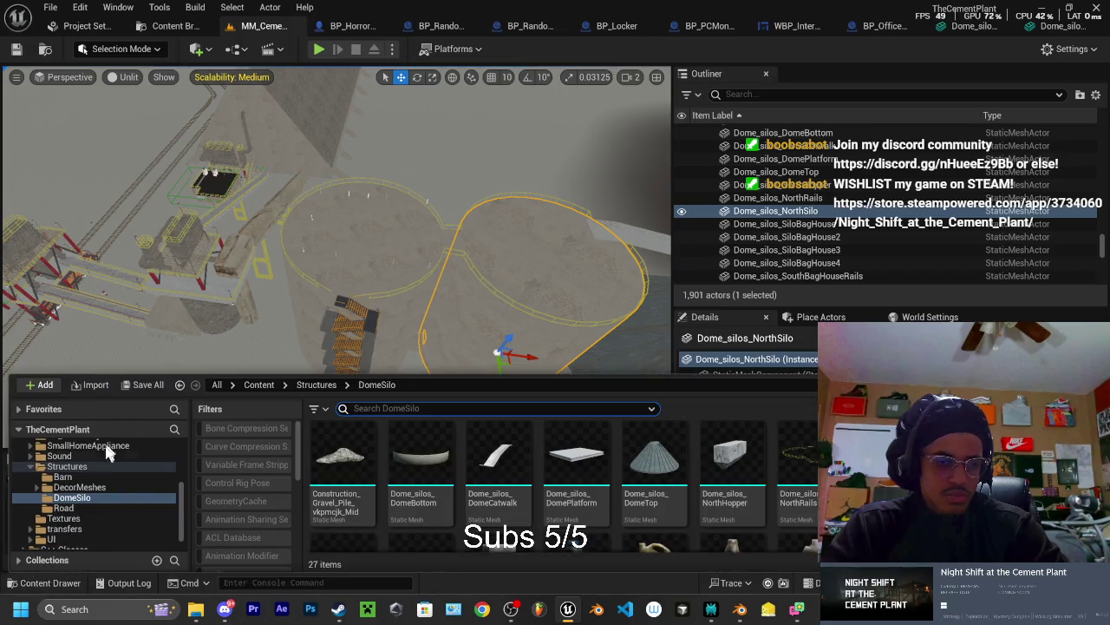
Open the CementPlant level asset from the Content folder
scroll(577, 468, "down", 3)
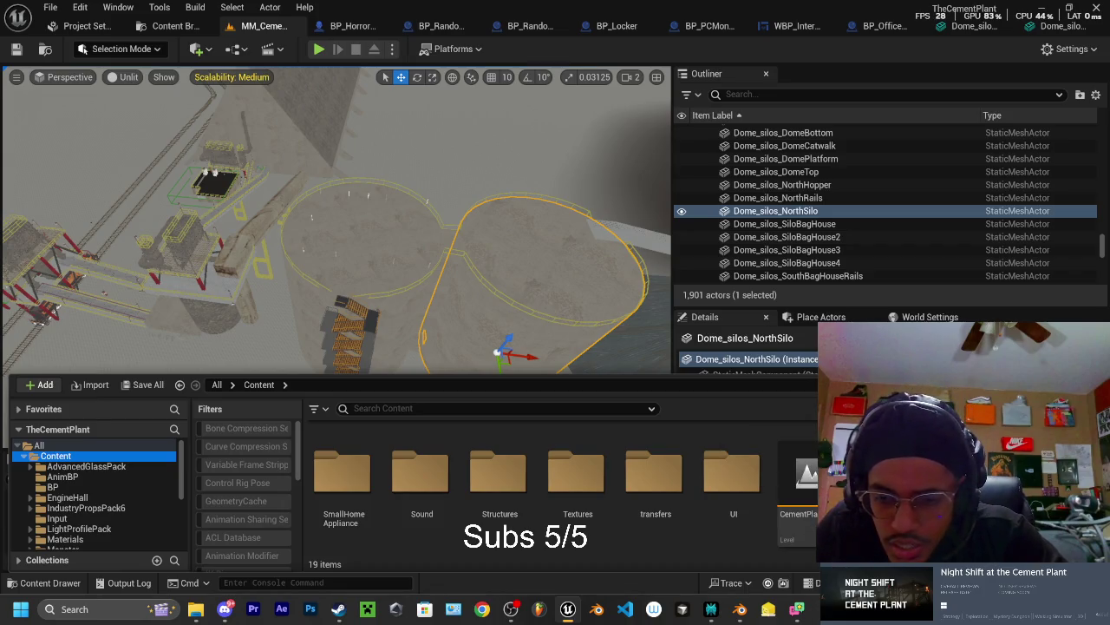
double_click(802, 485)
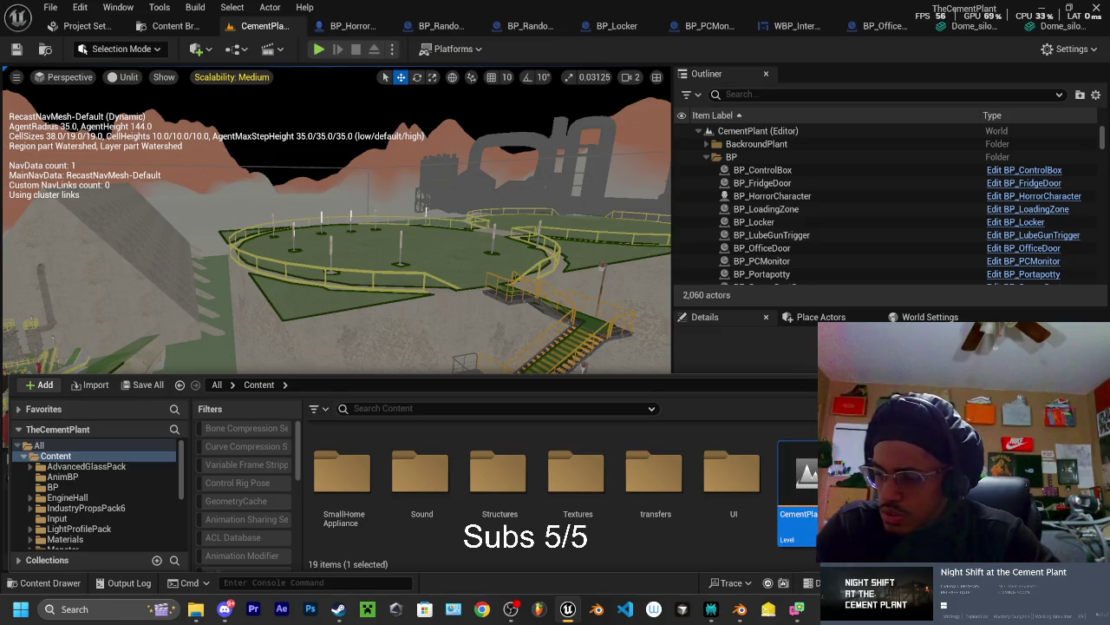
key("p")
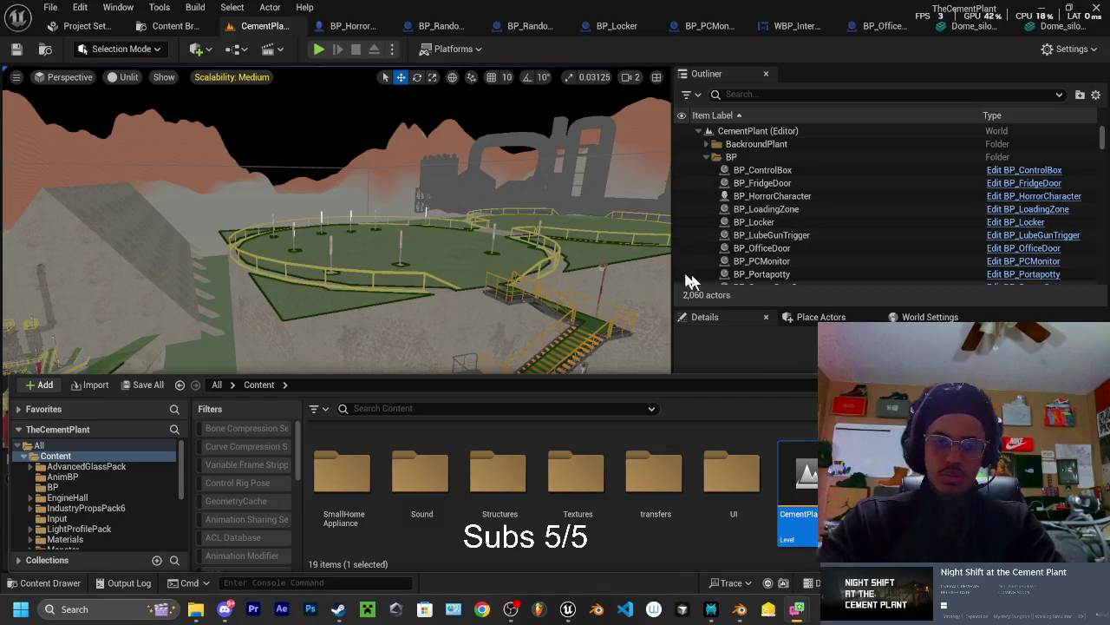
key("p")
left_click_drag(339, 260, 57, 217)
mouse_move(52, 277)
left_mouse_down()
mouse_move(49, 213)
mouse_move(492, 230)
left_mouse_up()
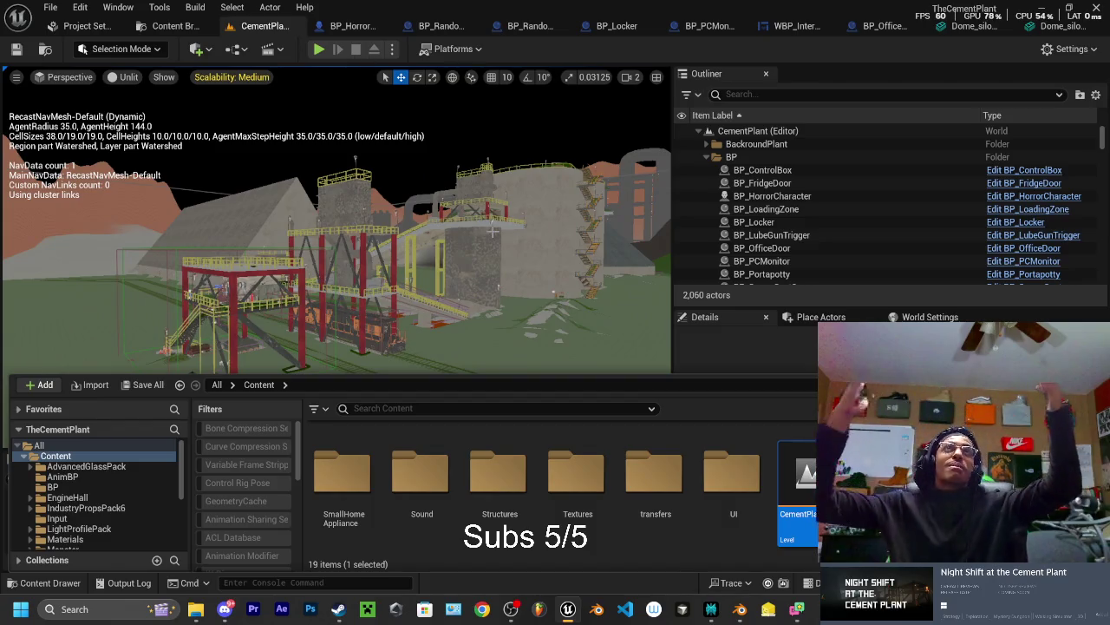
left_click_drag(353, 164, 353, 164)
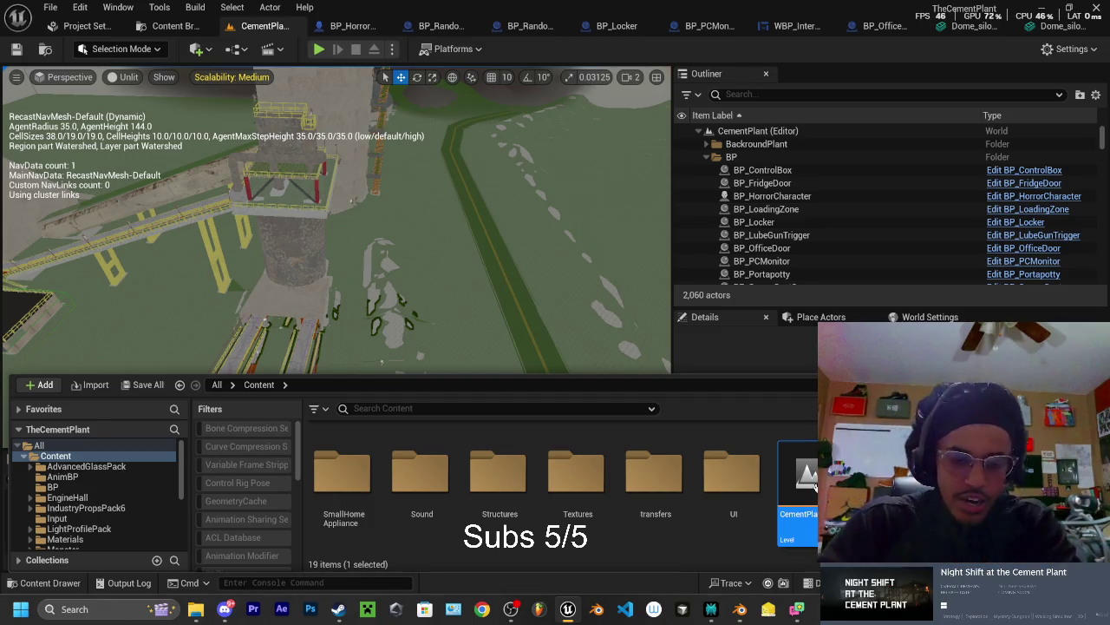
mouse_move(362, 206)
left_mouse_down()
mouse_move(384, 300)
mouse_move(257, 282)
mouse_move(245, 261)
left_mouse_up()
Select SM_SiloRingOpen in the Unreal level, then bring up the TheCementPlant folder in File Explorer
left_click(245, 260)
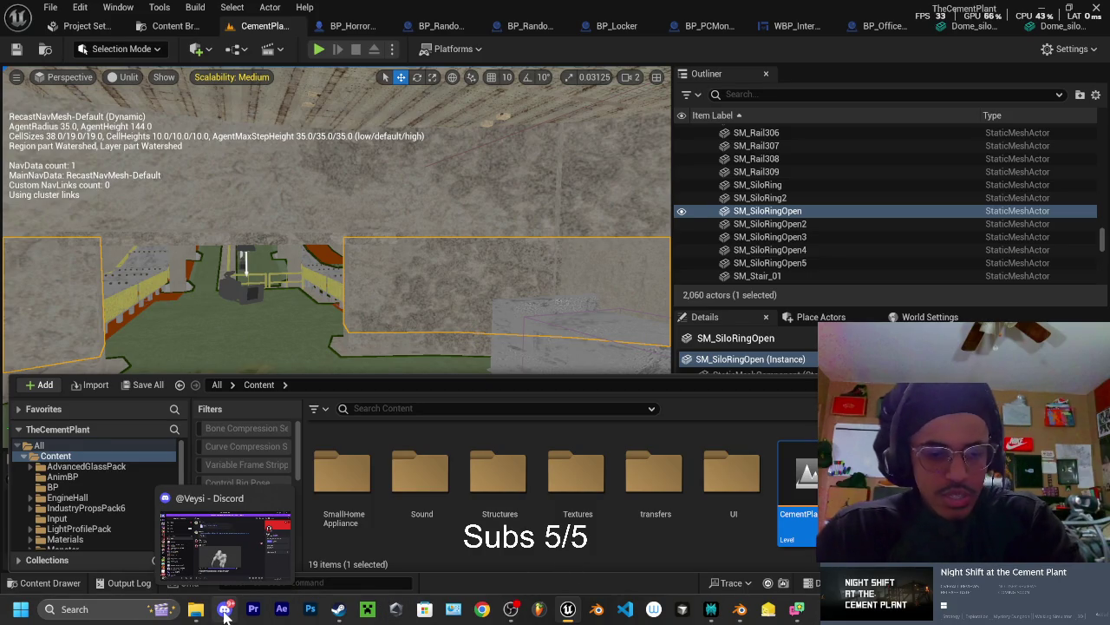
left_click(195, 609)
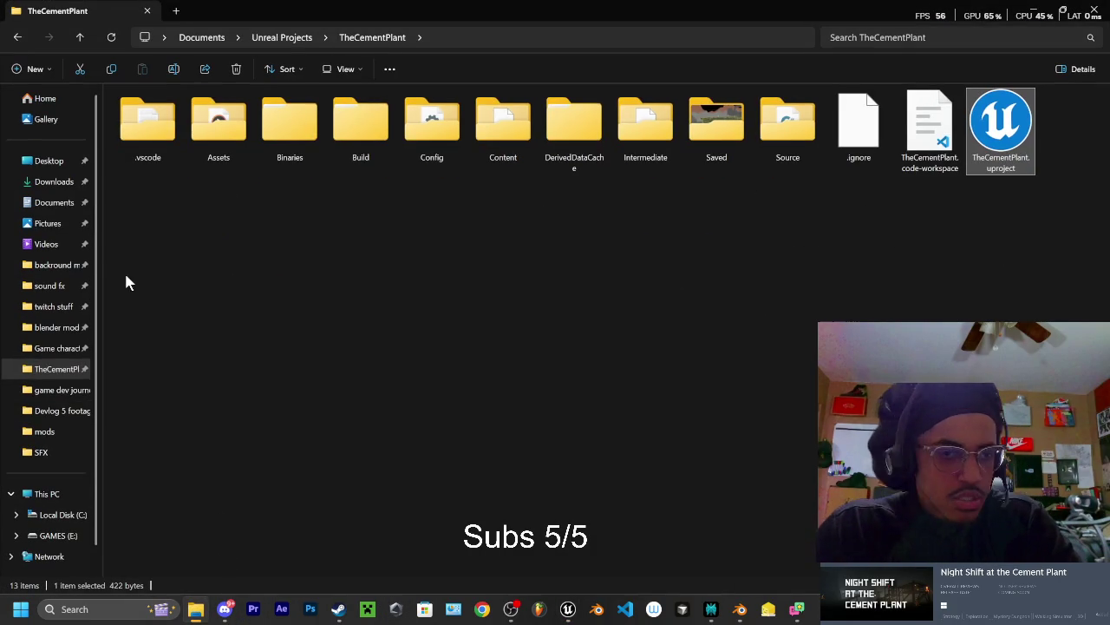
Open the blender models folder under Documents and scroll through its contents
left_click(54, 203)
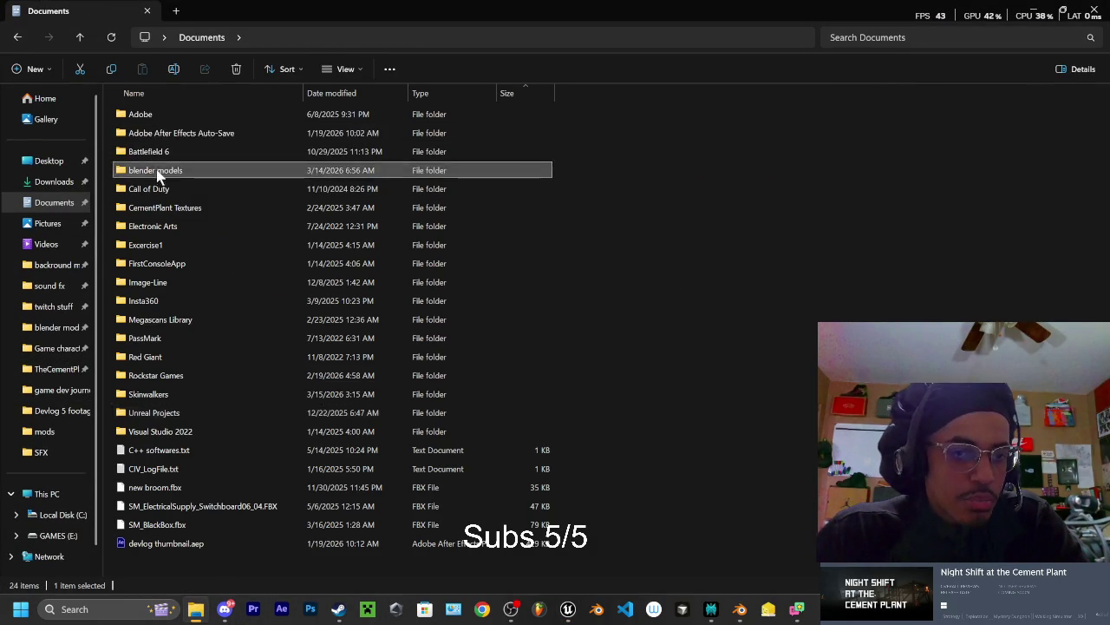
double_click(161, 168)
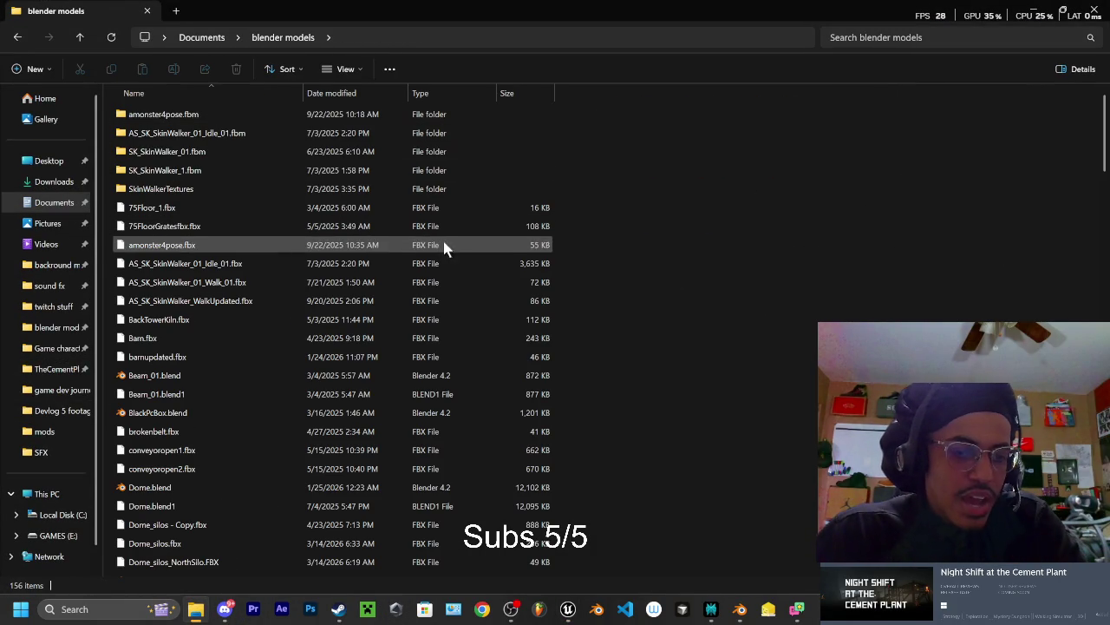
scroll(238, 261, "down", 4)
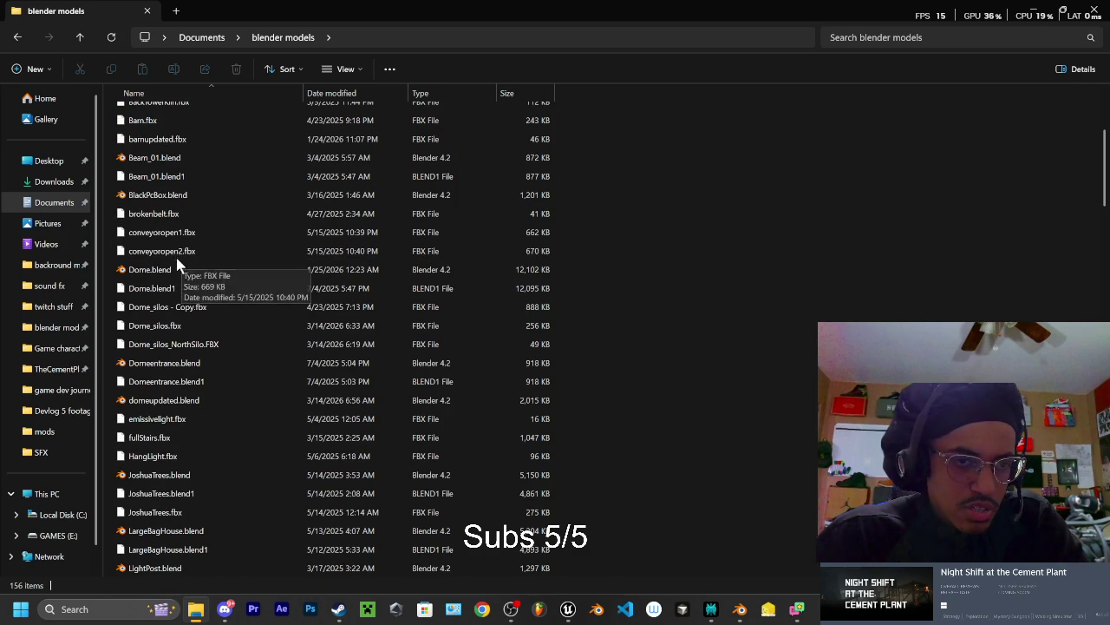
scroll(178, 268, "down", 15)
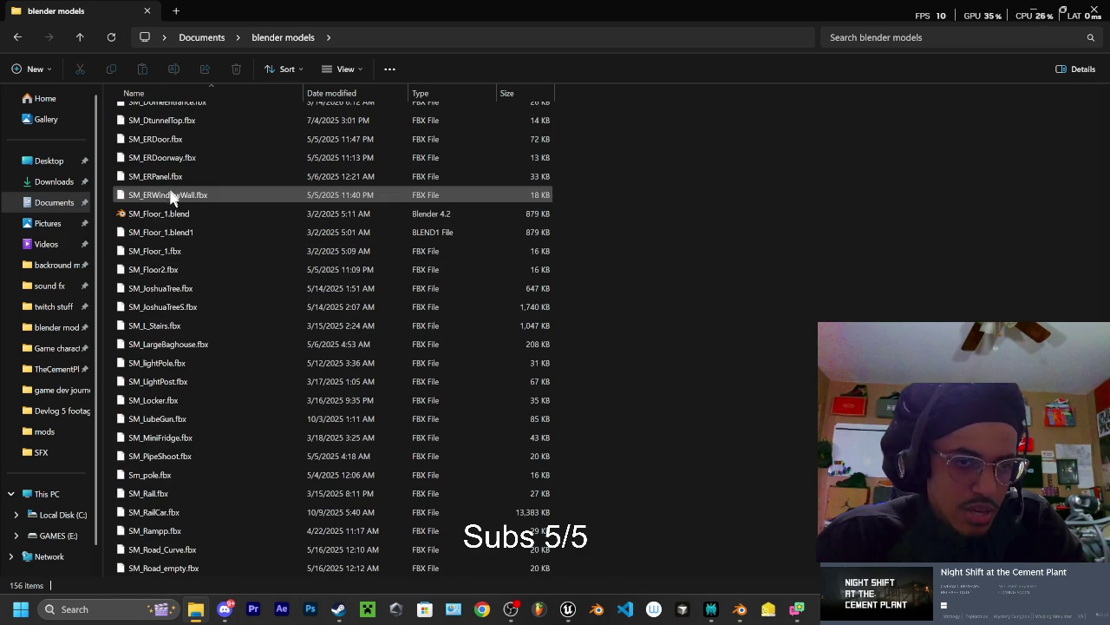
scroll(175, 209, "up", 3)
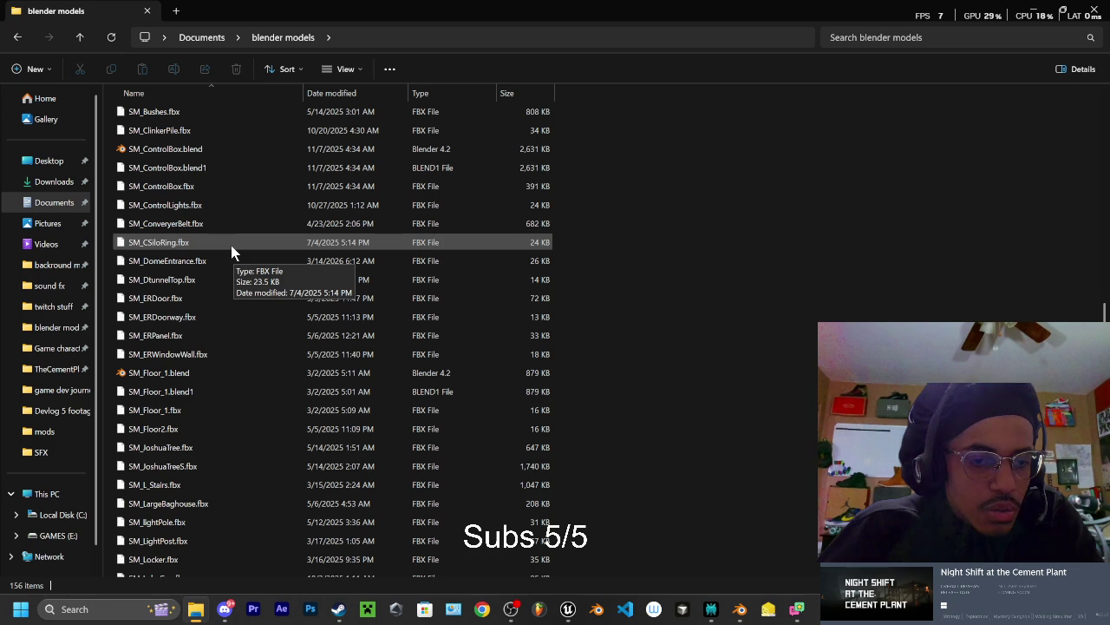
Search the blender models folder for 'SM_silo', then close the previous Blender session
left_click(925, 37)
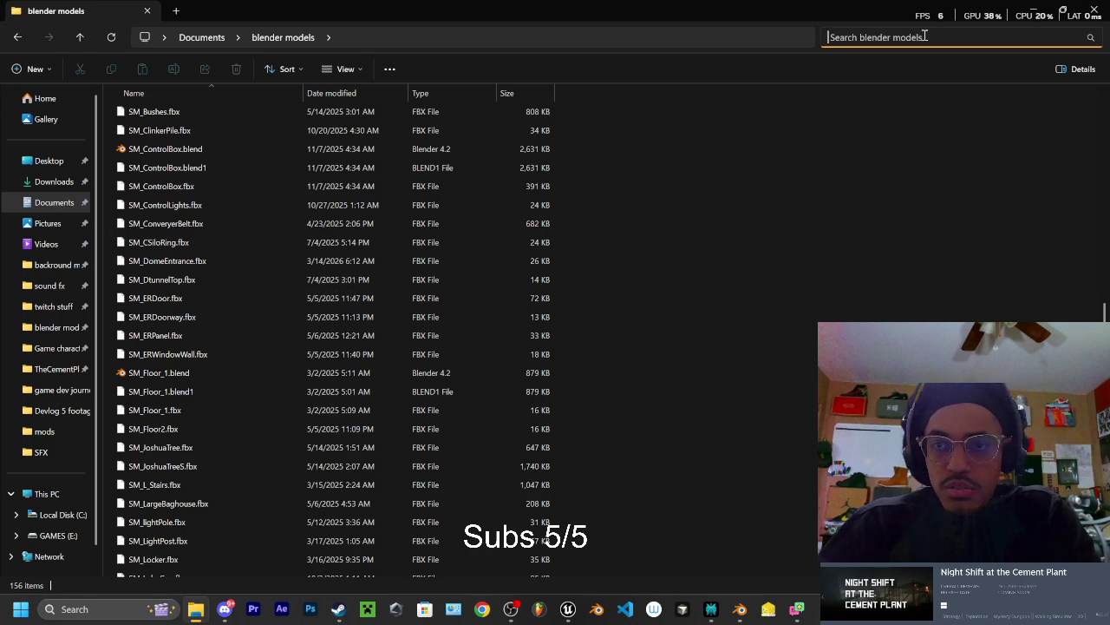
left_click(568, 609)
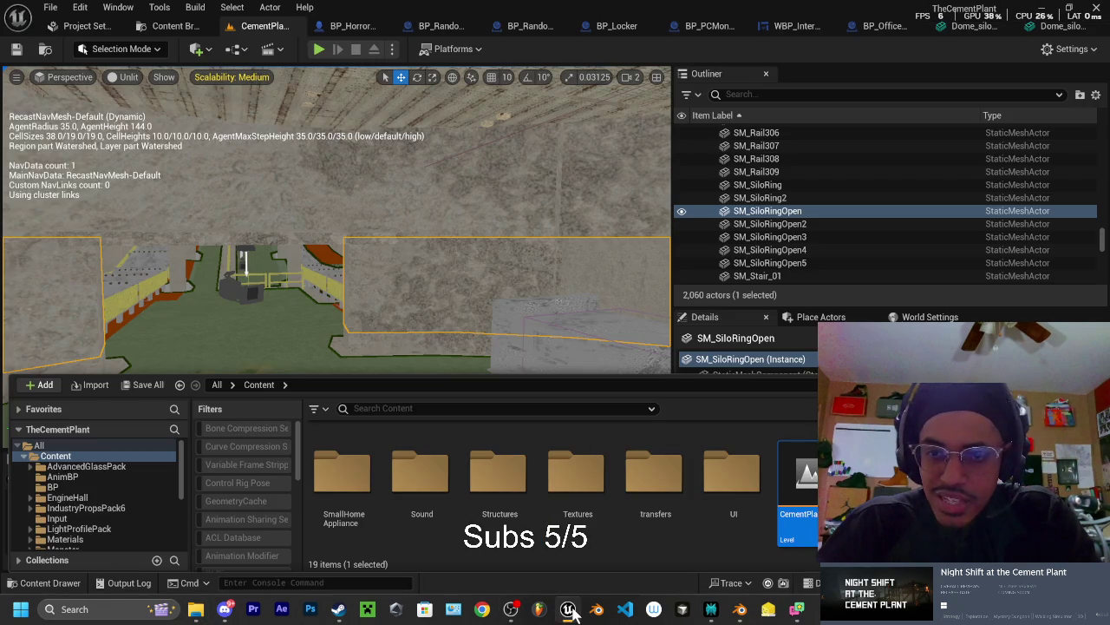
left_click(568, 609)
left_click(916, 40)
type("SM")
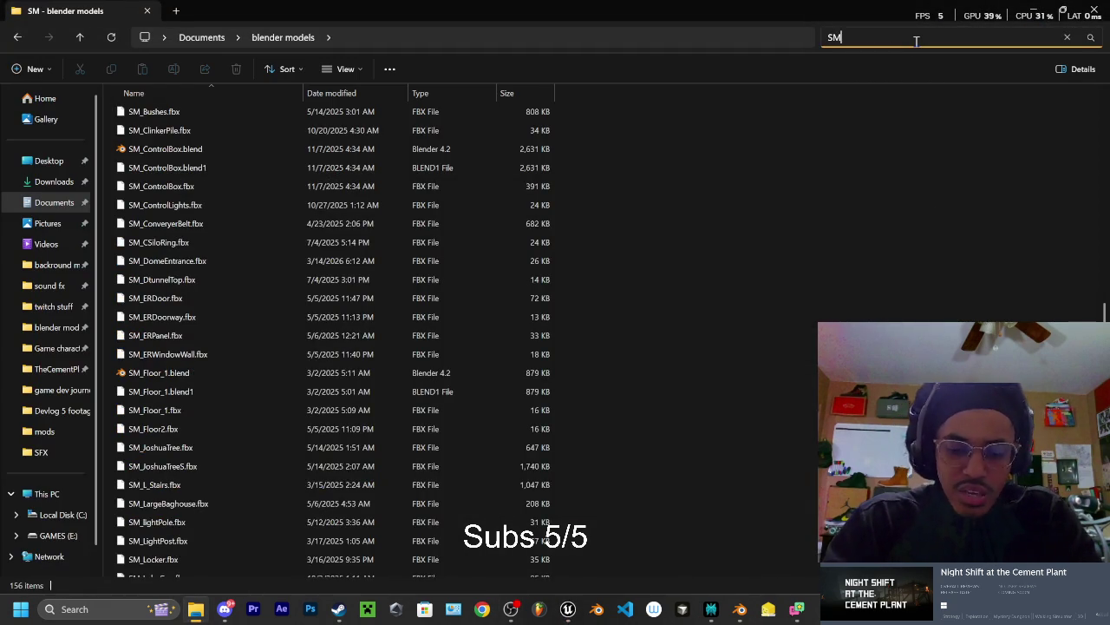
type("_silo")
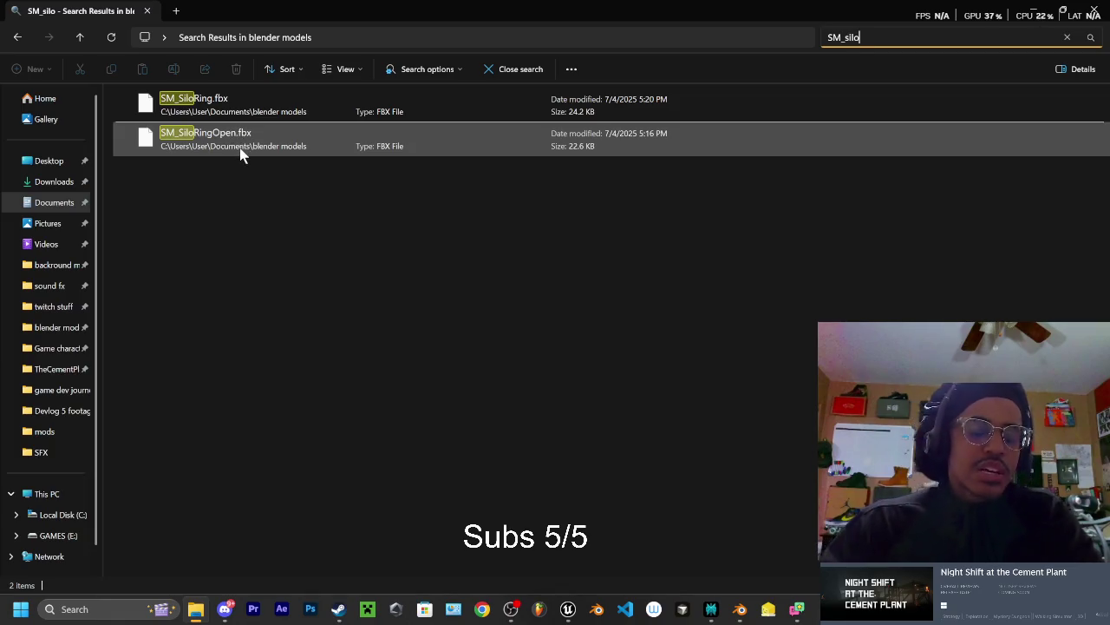
left_click(739, 609)
left_click(1095, 7)
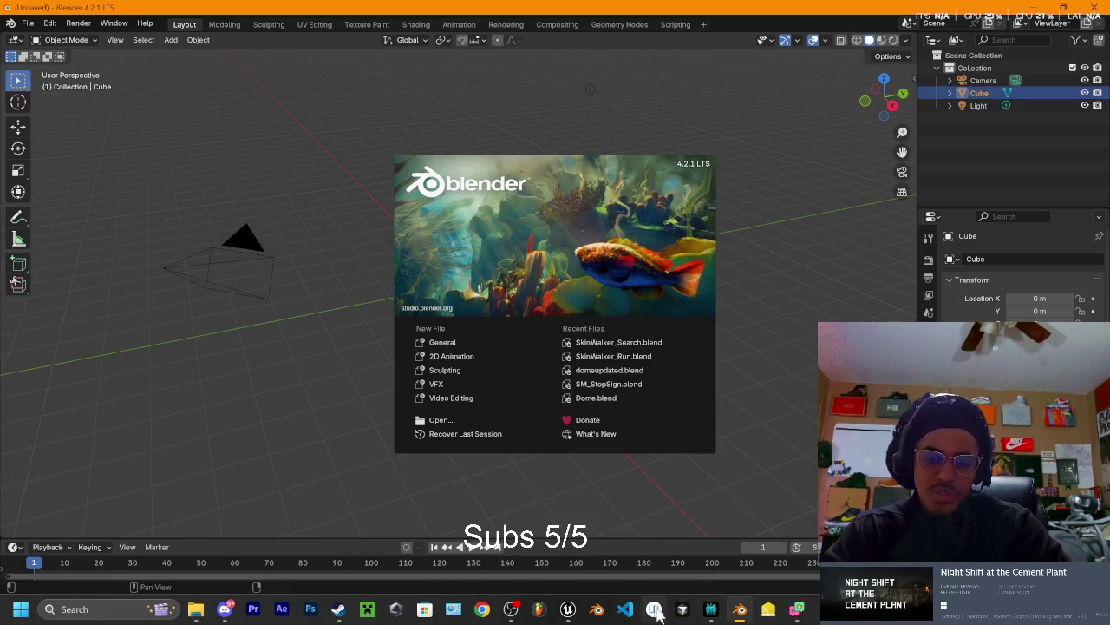
Bring up the fresh Blender session and dismiss its splash screen
left_click(744, 610)
left_click(744, 610)
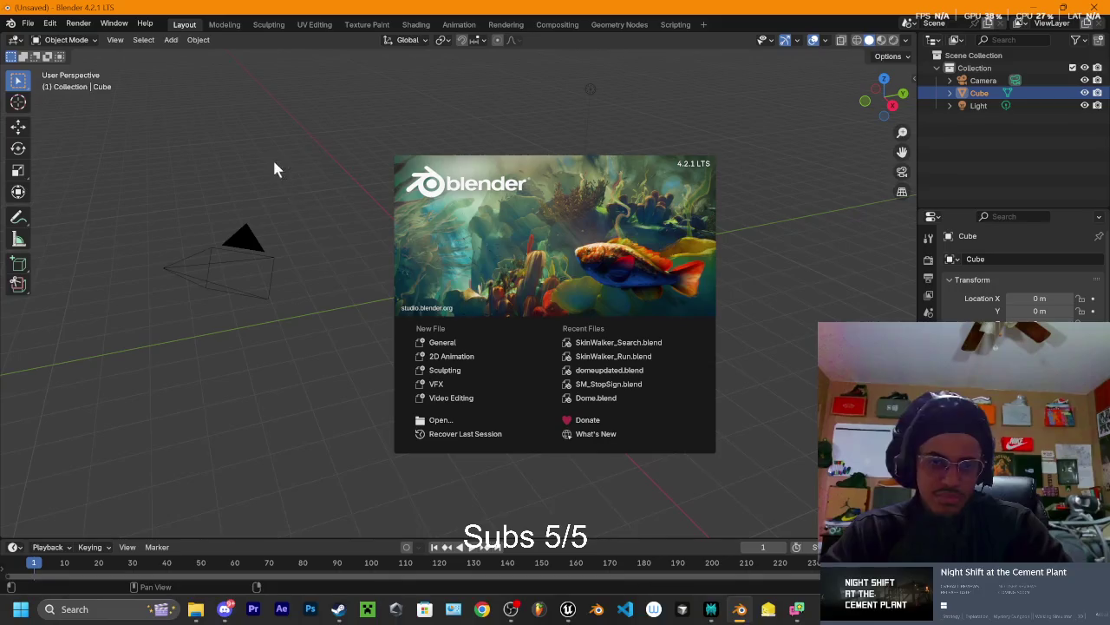
left_click(27, 26)
Open the File menu and show the Export submenu's list of formats
left_click(27, 23)
mouse_move(67, 221)
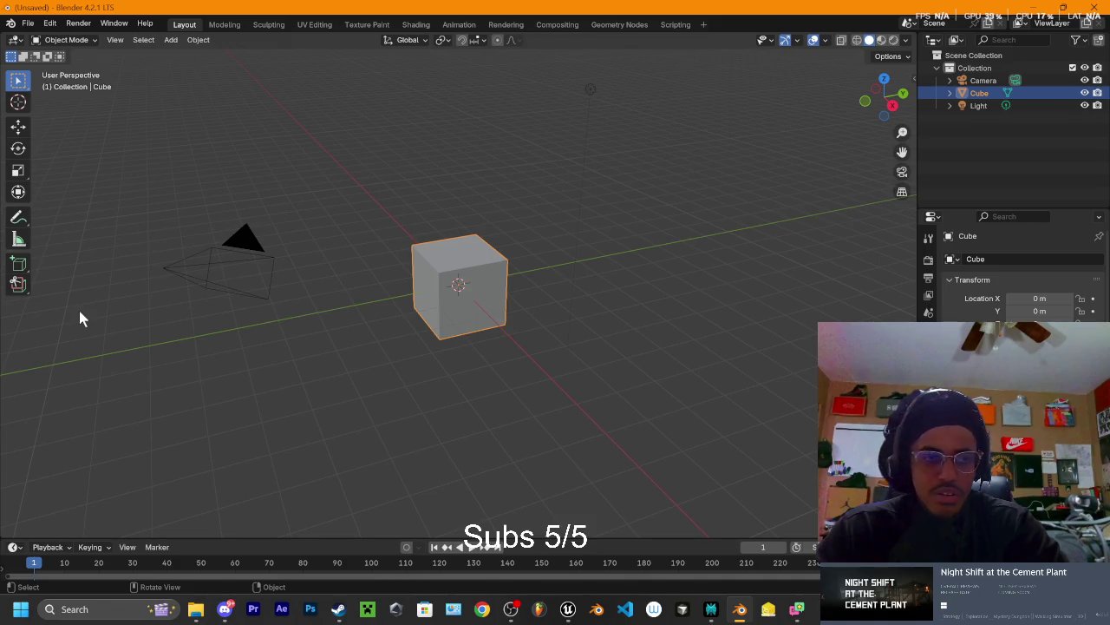
left_click(27, 23)
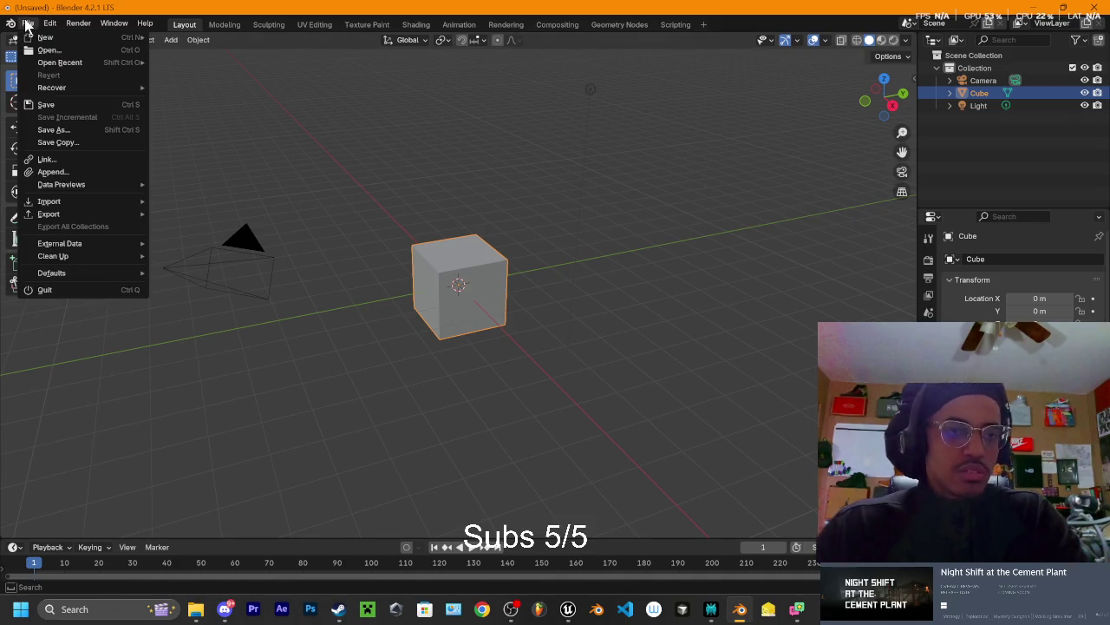
left_click(26, 21)
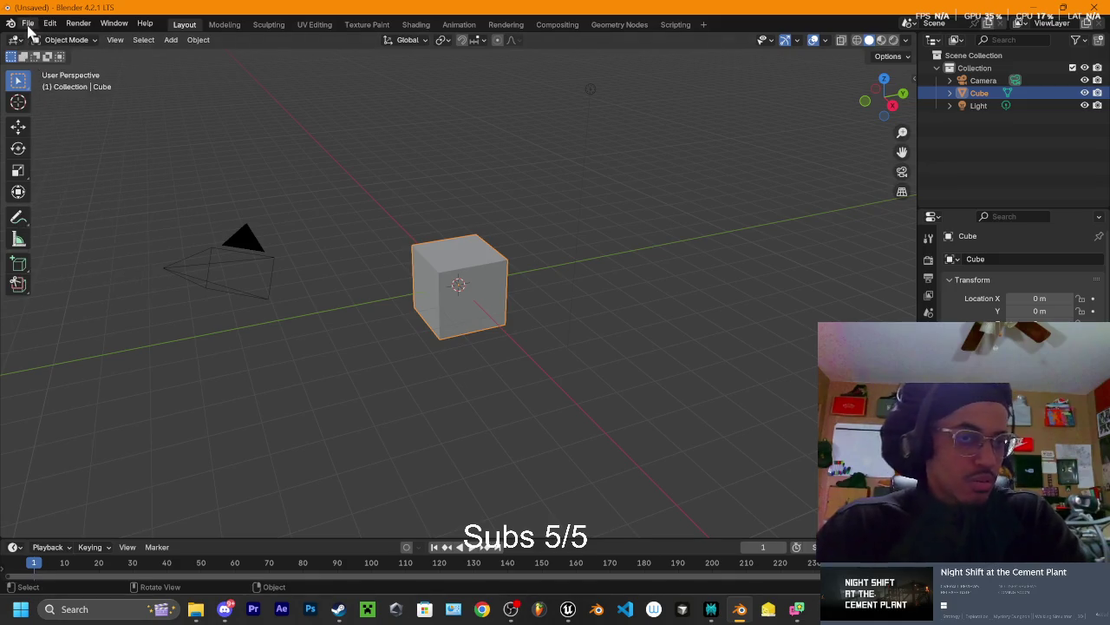
left_click(28, 27)
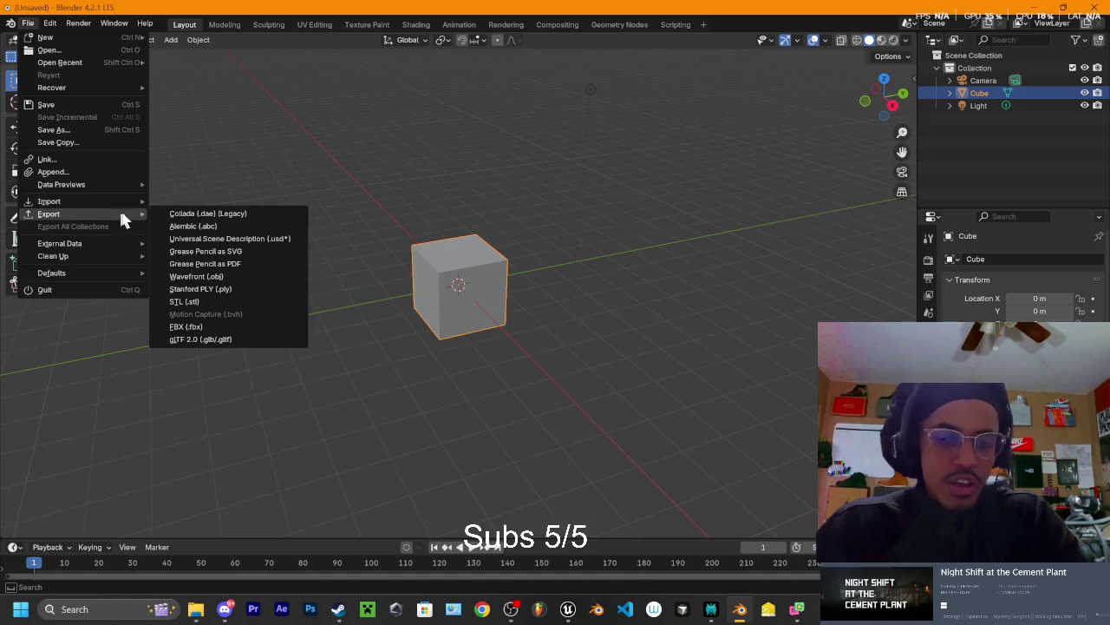
mouse_move(127, 205)
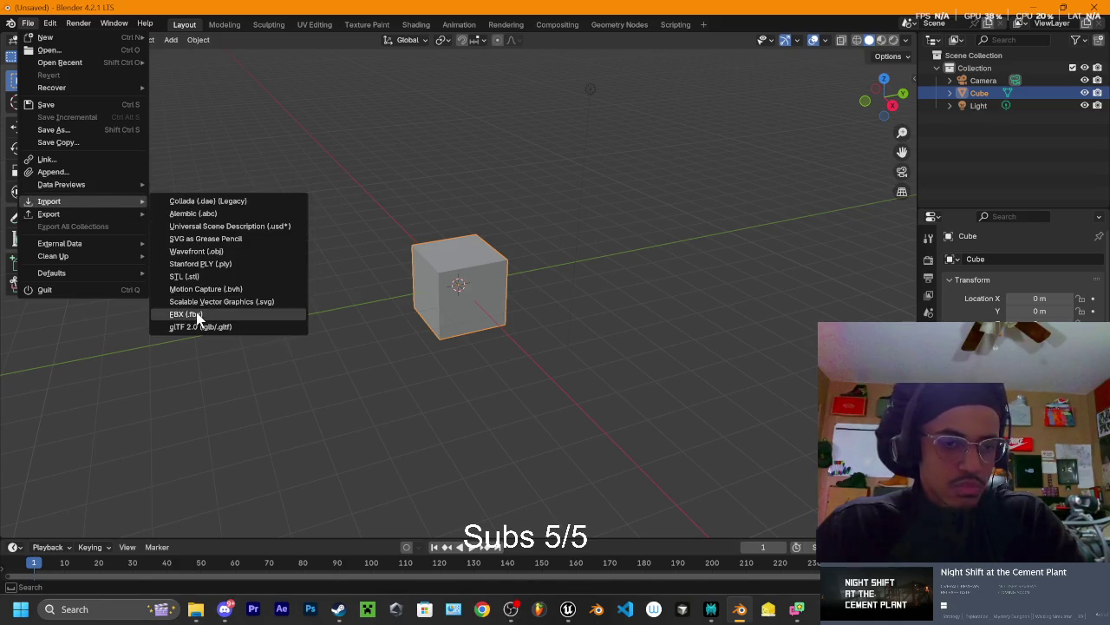
Run an FBX import from the blender models folder filtered by 'silo' without picking a file
left_click(191, 314)
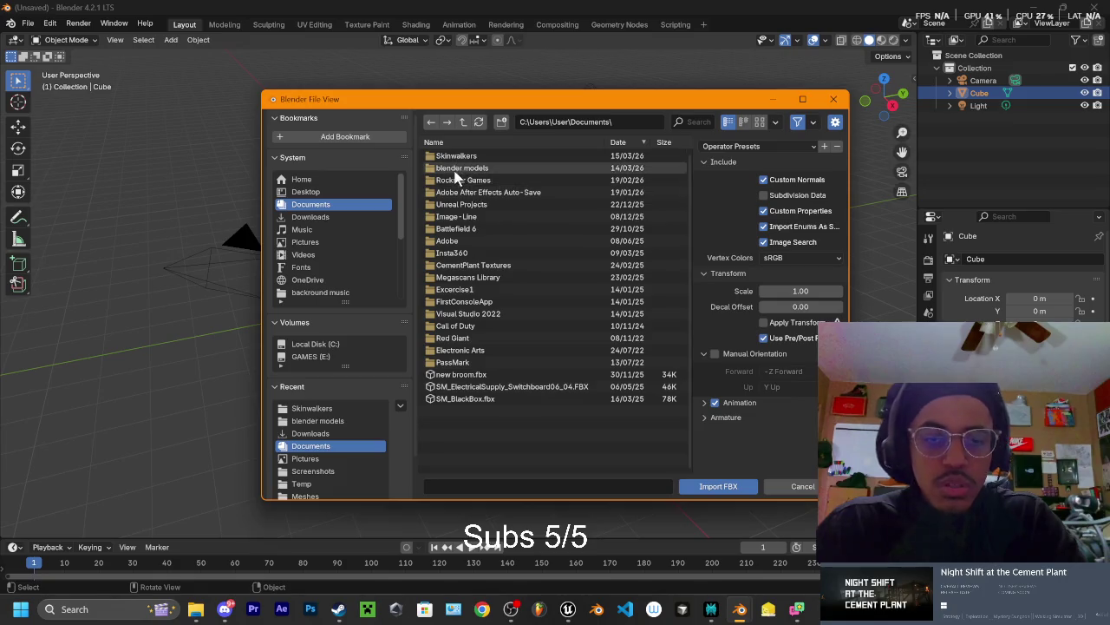
left_click(486, 174)
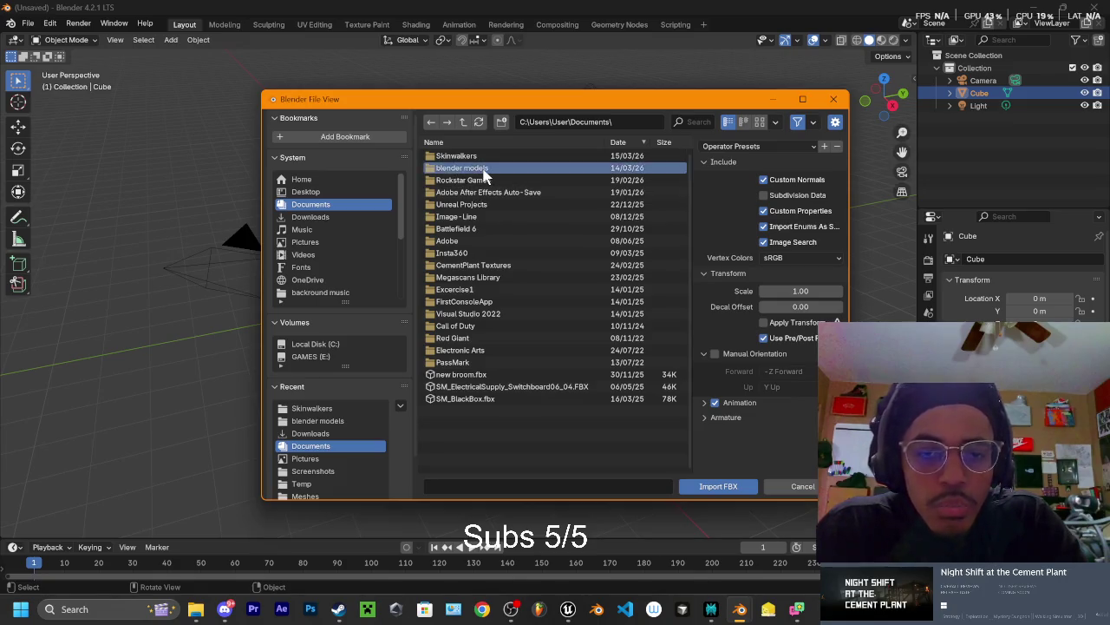
left_click(699, 122)
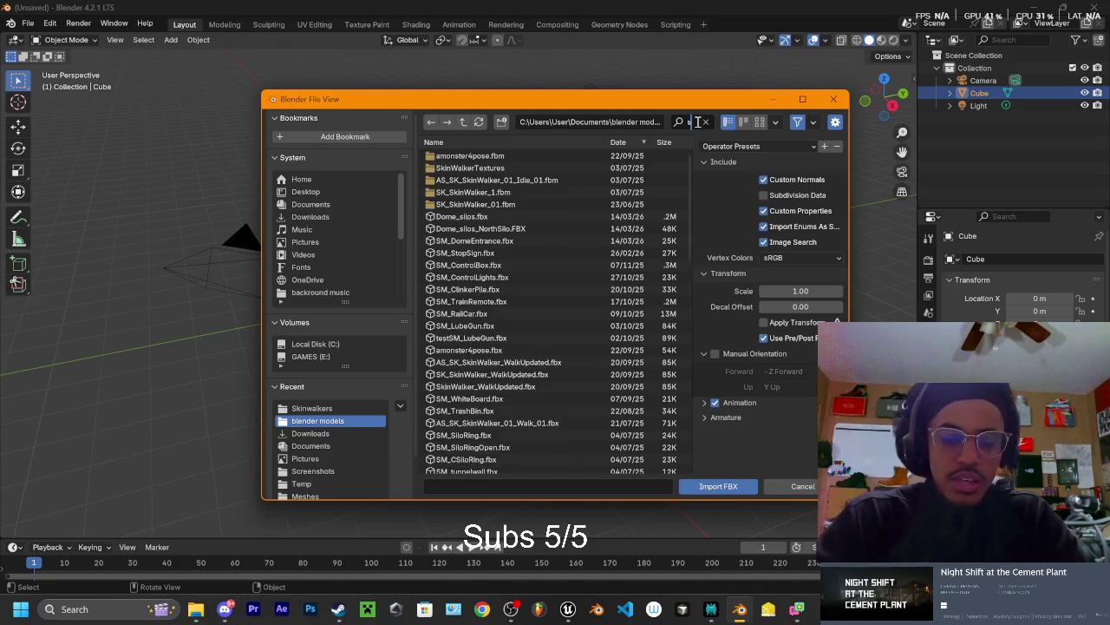
type("sm")
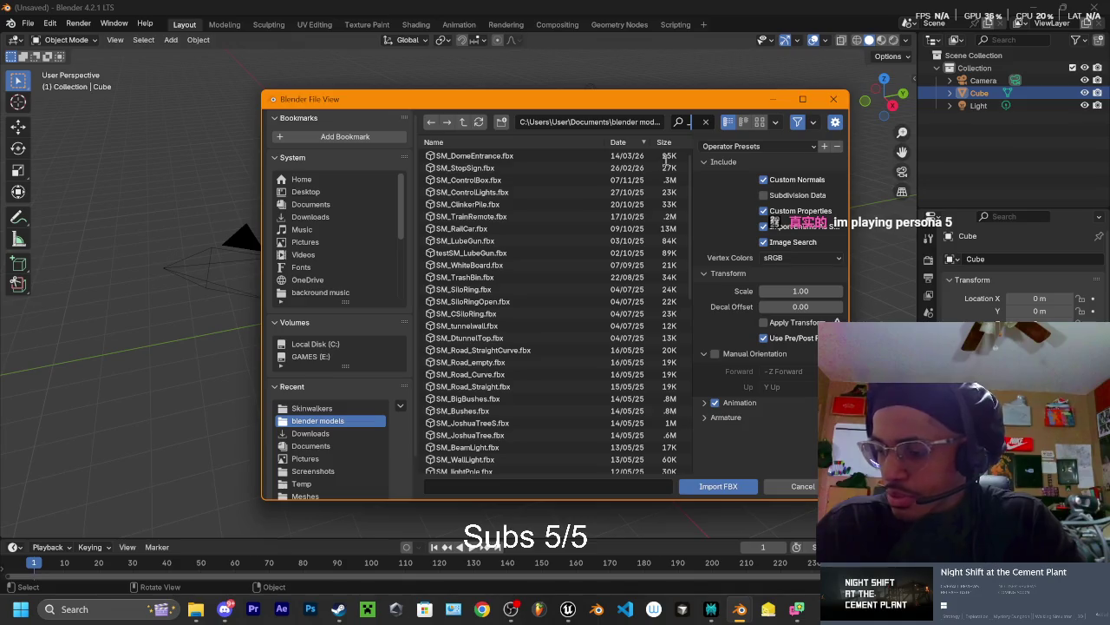
key("BackSpace")
key("BackSpace")
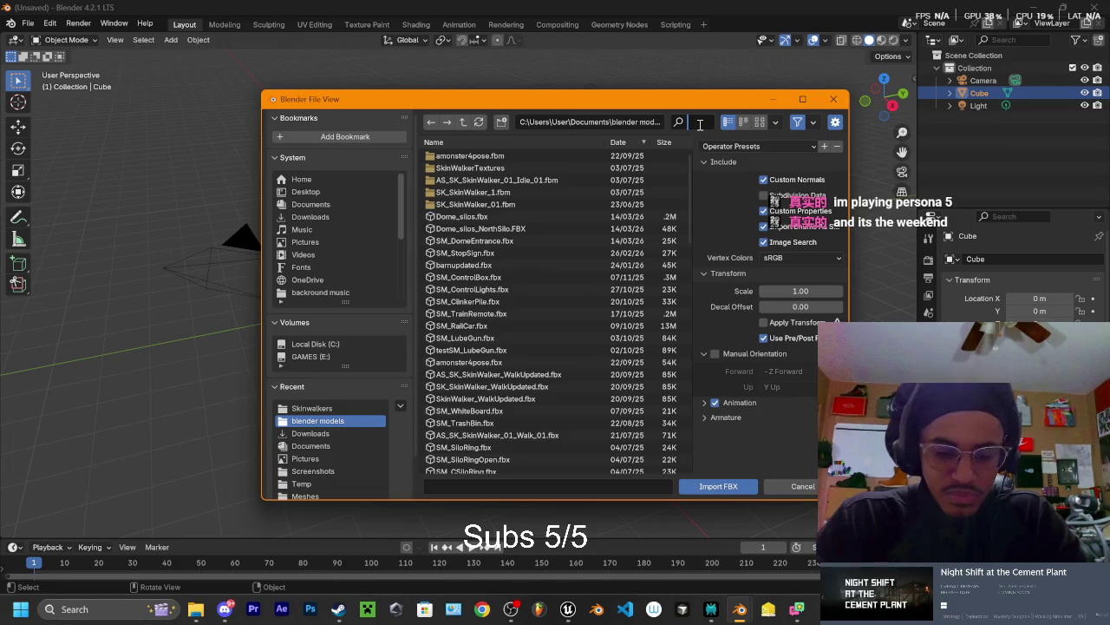
type("silo")
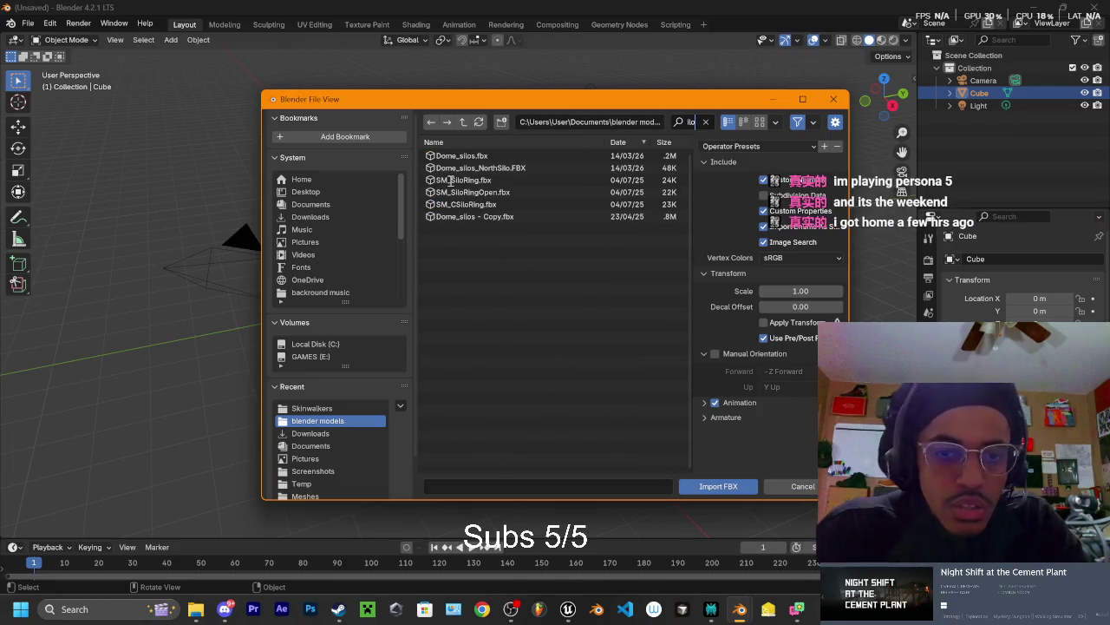
key("Return")
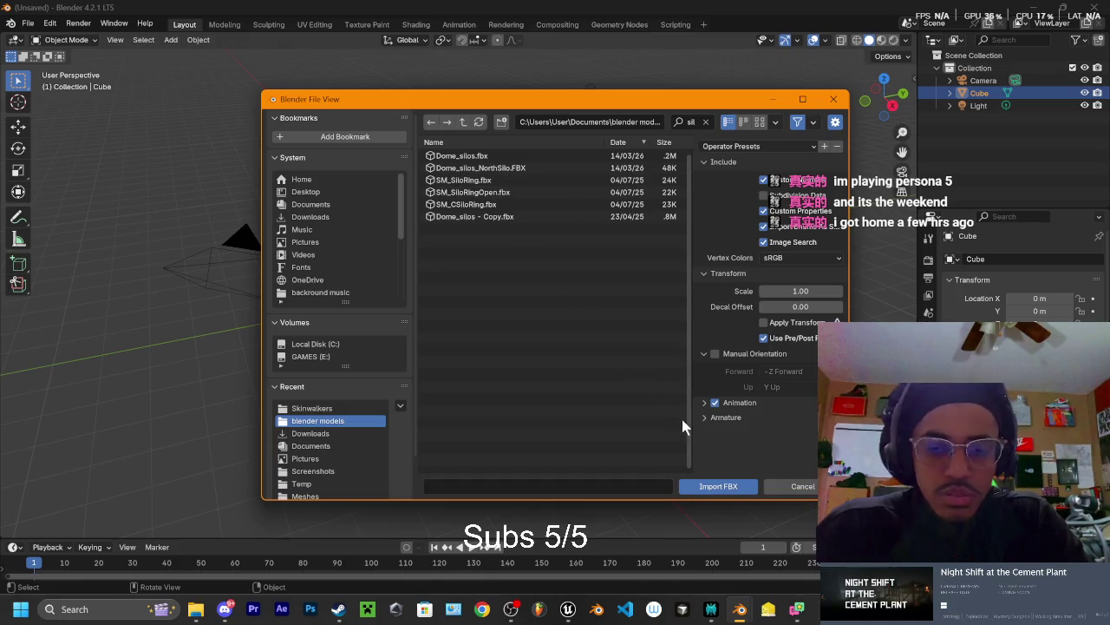
left_click(718, 487)
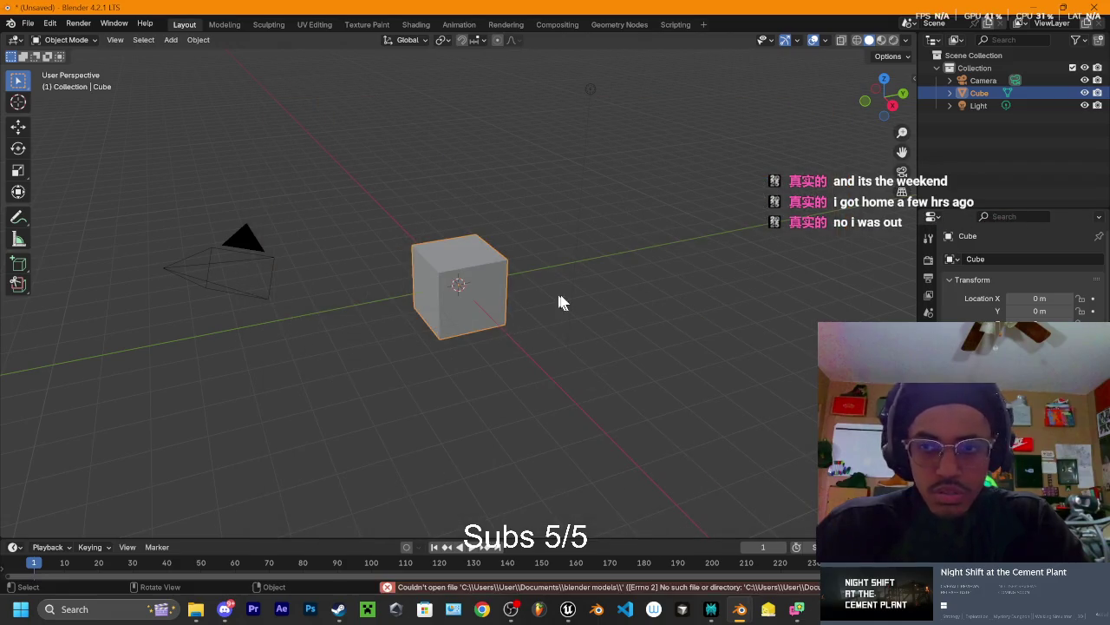
Delete the default Camera, Cube and Light from the outliner
scroll(613, 282, "down", 5)
scroll(591, 279, "up", 2)
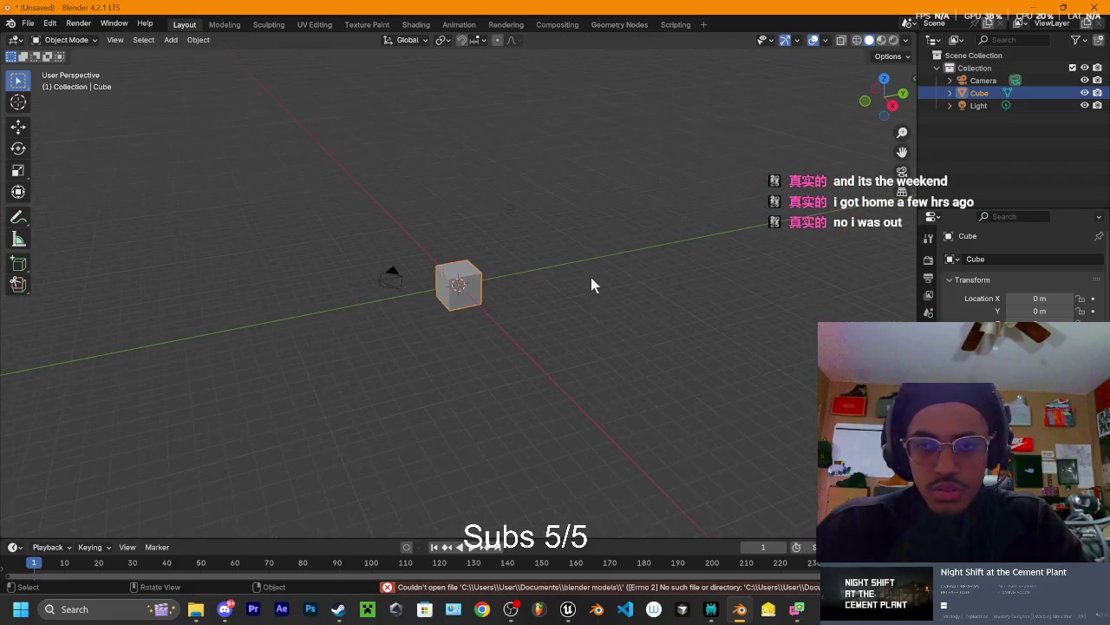
mouse_move(999, 137)
left_mouse_down()
mouse_move(968, 121)
mouse_move(991, 76)
left_mouse_up()
key("Delete")
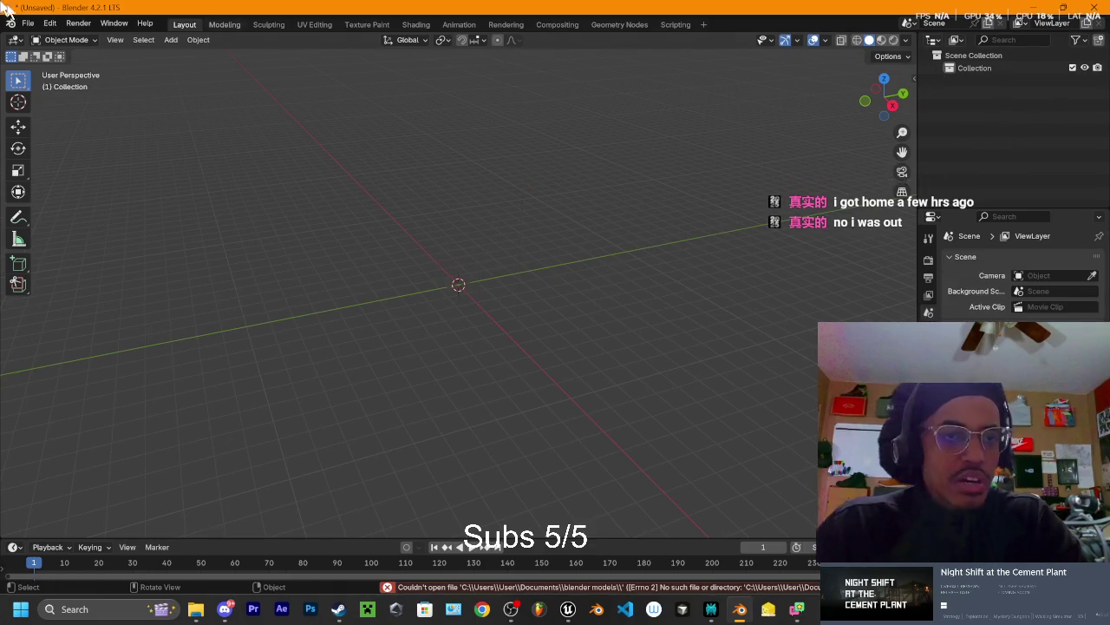
Restore the SM_silo search results as a floating window over Blender
left_click(29, 23)
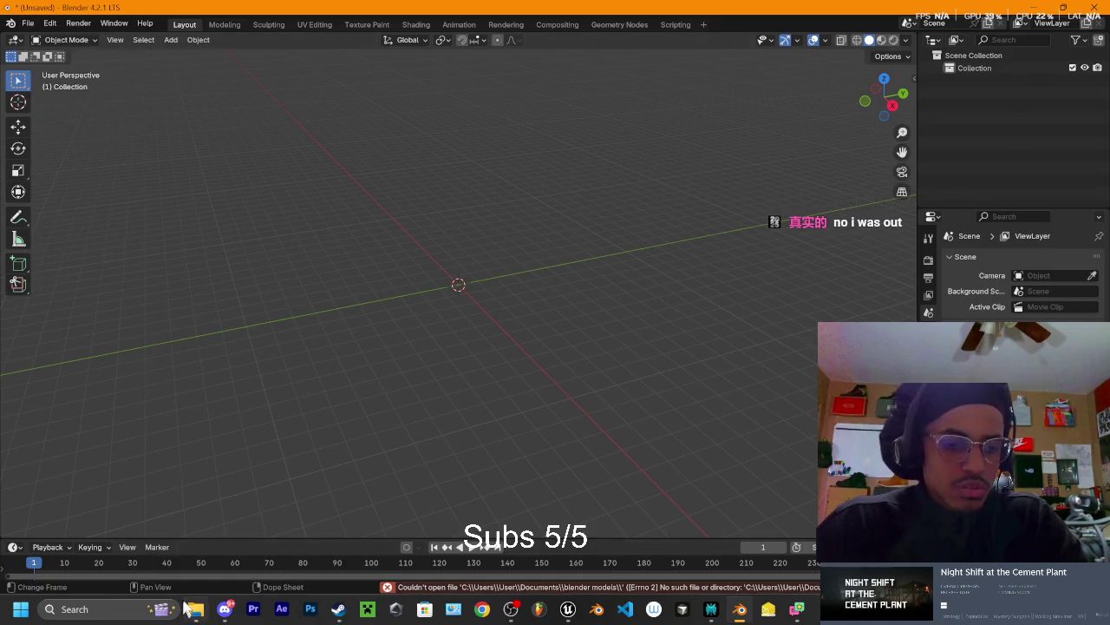
left_click(195, 609)
left_click(1062, 11)
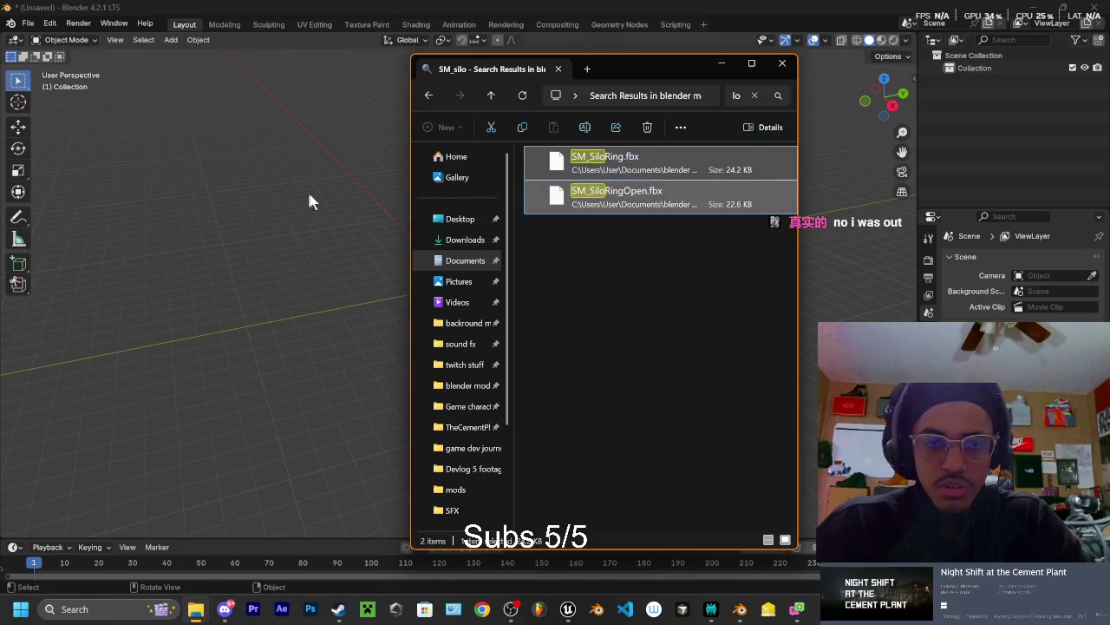
Drag SM_SiloRing.fbx from the search results into the viewport and import it as NorthSilo.001
mouse_move(612, 163)
left_mouse_down()
mouse_move(637, 170)
mouse_move(296, 176)
left_mouse_up()
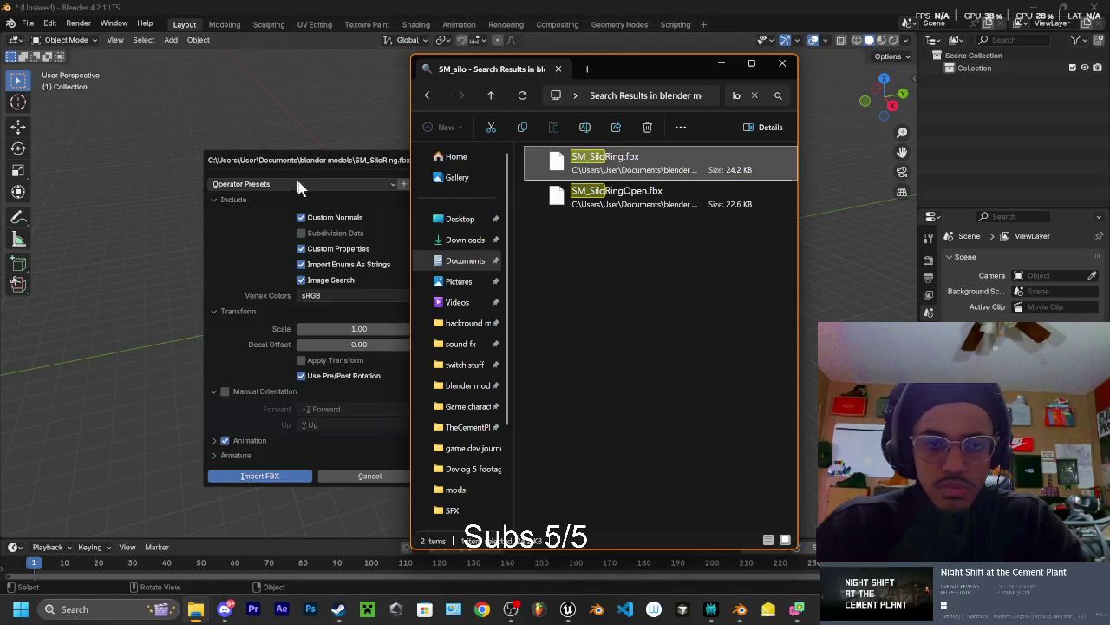
left_click(373, 165)
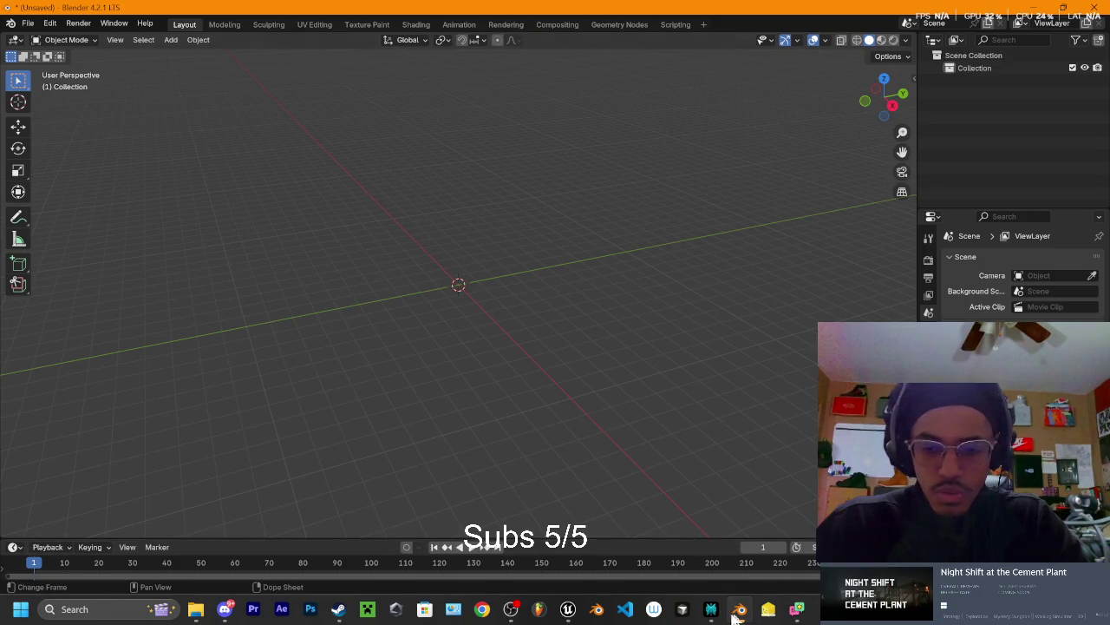
mouse_move(740, 609)
left_click(195, 609)
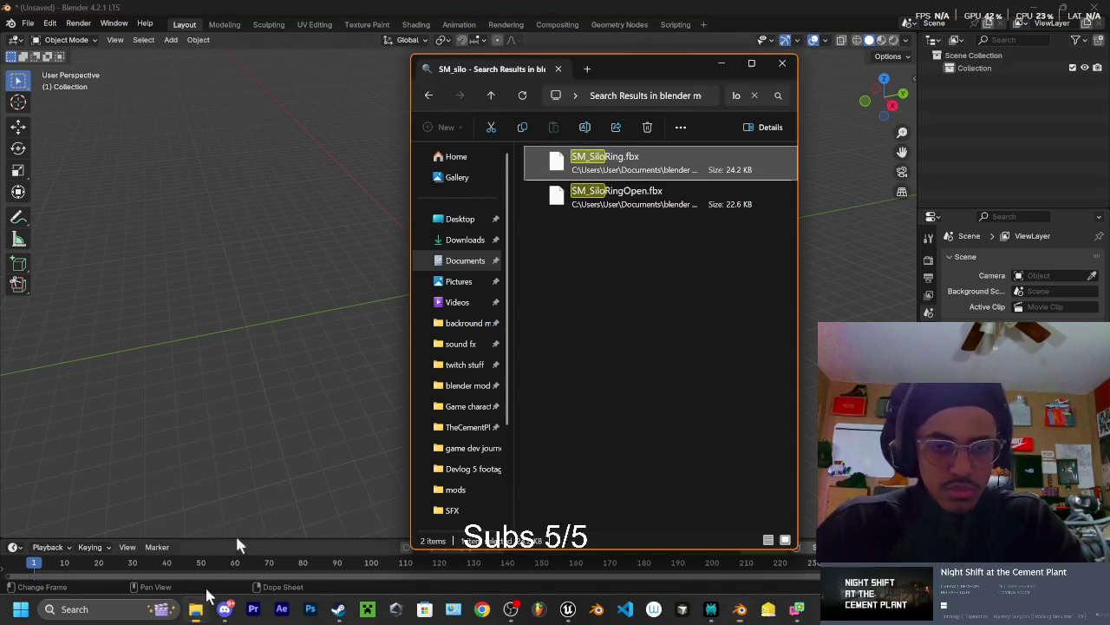
left_click_drag(620, 66, 920, 98)
mouse_move(902, 184)
left_mouse_down()
mouse_move(620, 206)
mouse_move(422, 199)
left_mouse_up()
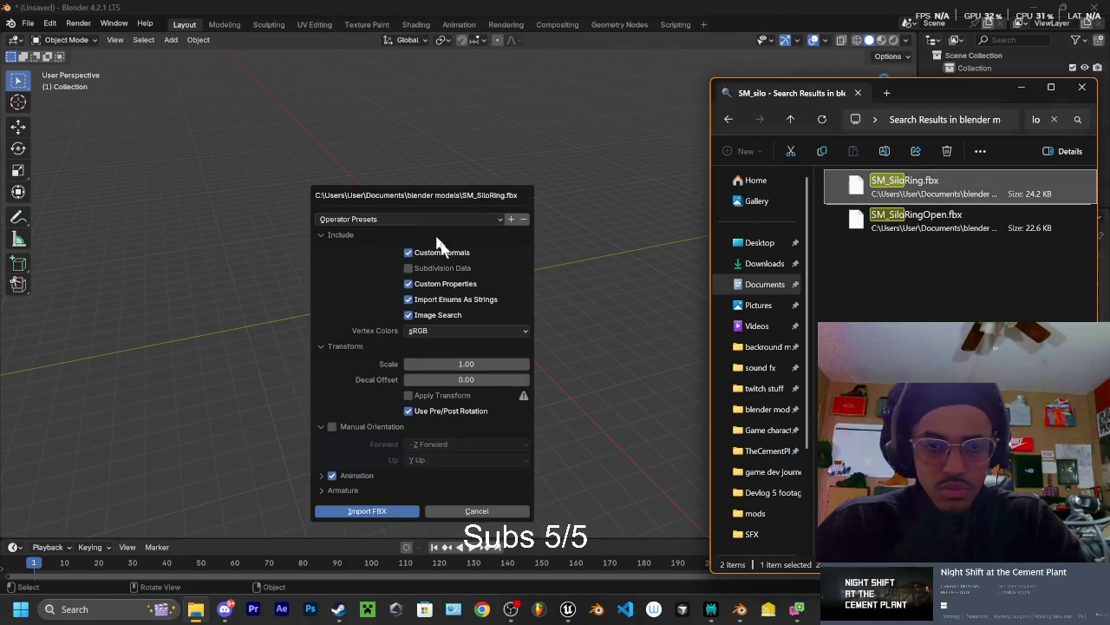
left_click(383, 515)
scroll(600, 276, "down", 2)
scroll(667, 258, "up", 1)
scroll(710, 213, "up", 3)
scroll(722, 217, "down", 2)
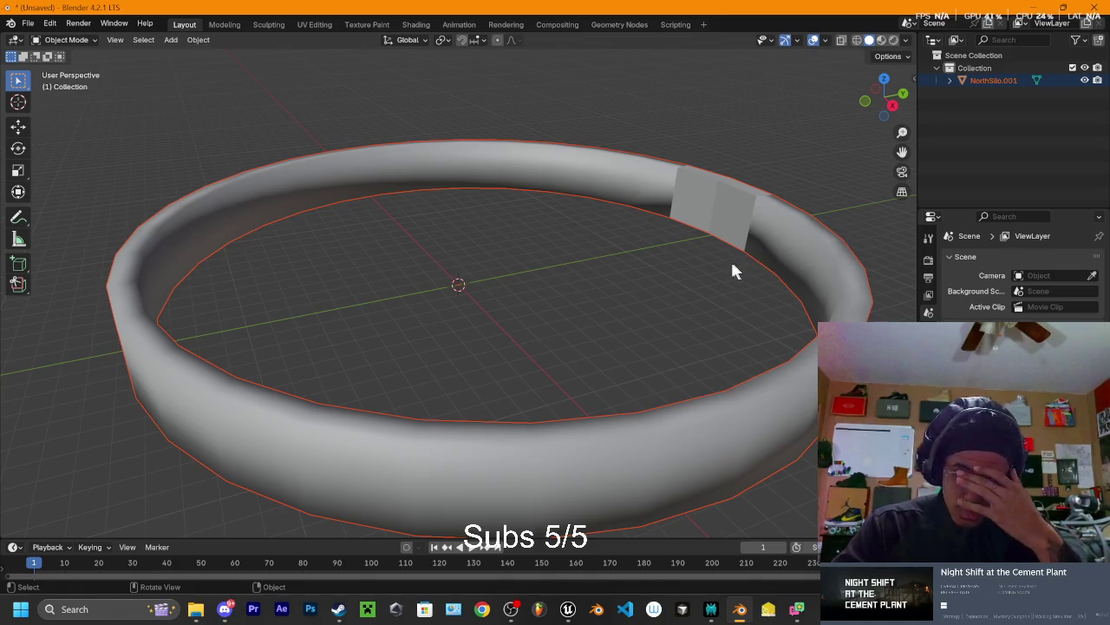
Orbit around the imported ring and briefly check Explorer, Discord and the Unreal level
mouse_move(736, 202)
left_mouse_down()
mouse_move(696, 243)
mouse_move(675, 233)
left_mouse_up()
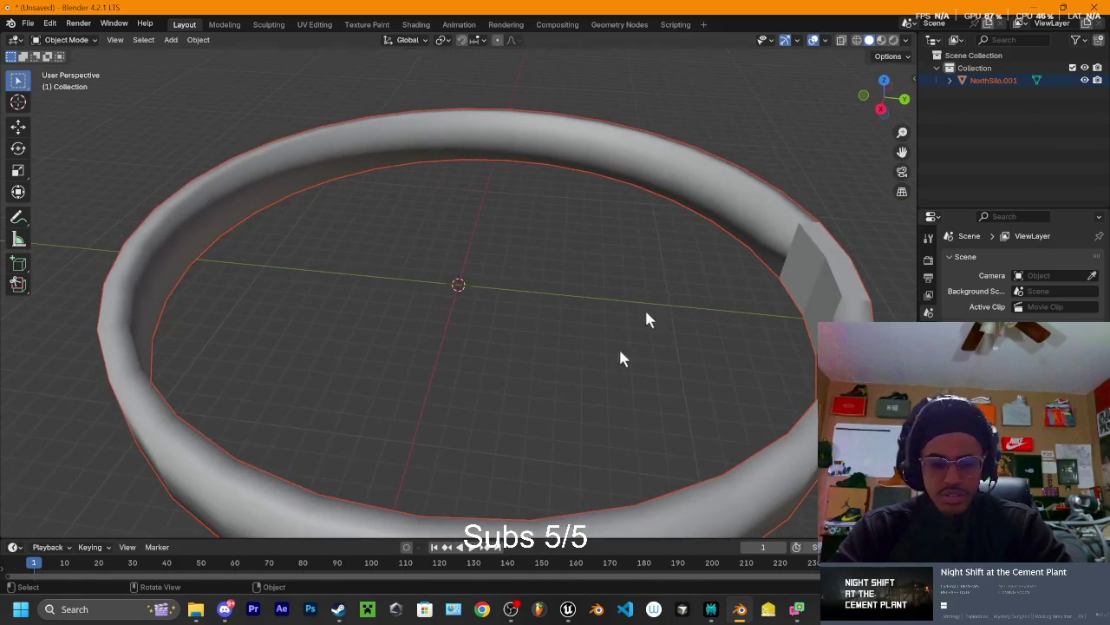
left_click(197, 610)
left_click(198, 611)
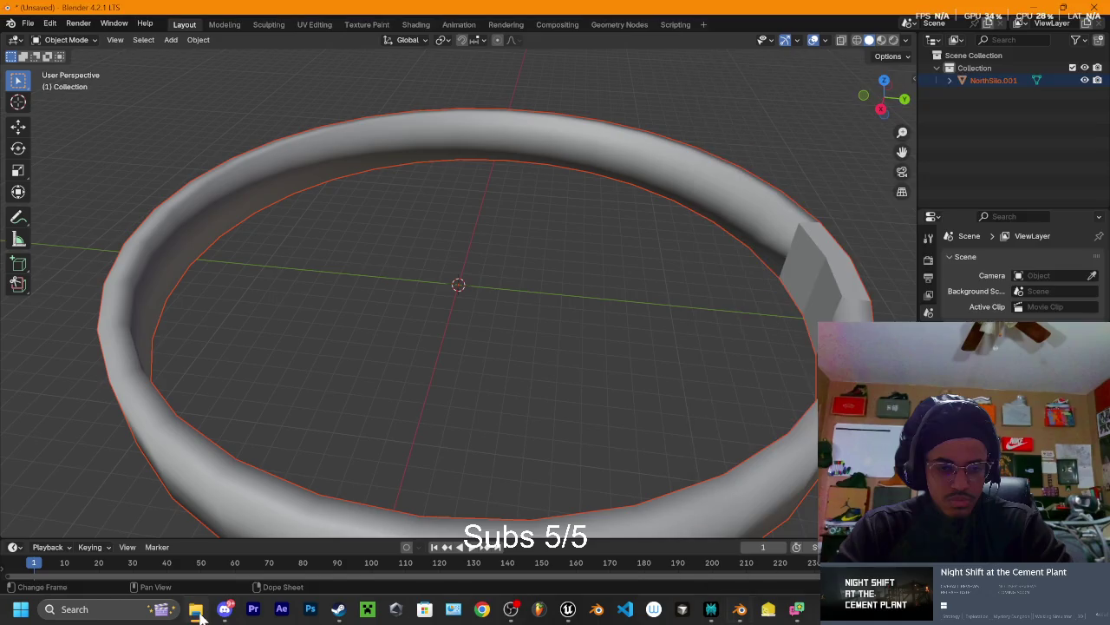
left_click(225, 609)
left_click(225, 609)
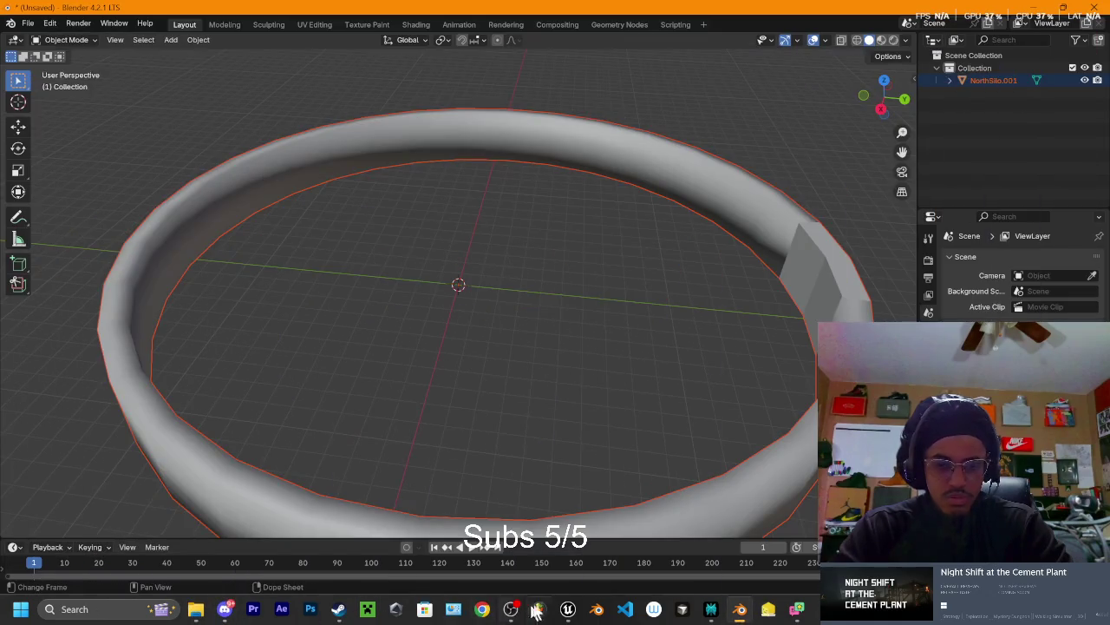
left_click(568, 609)
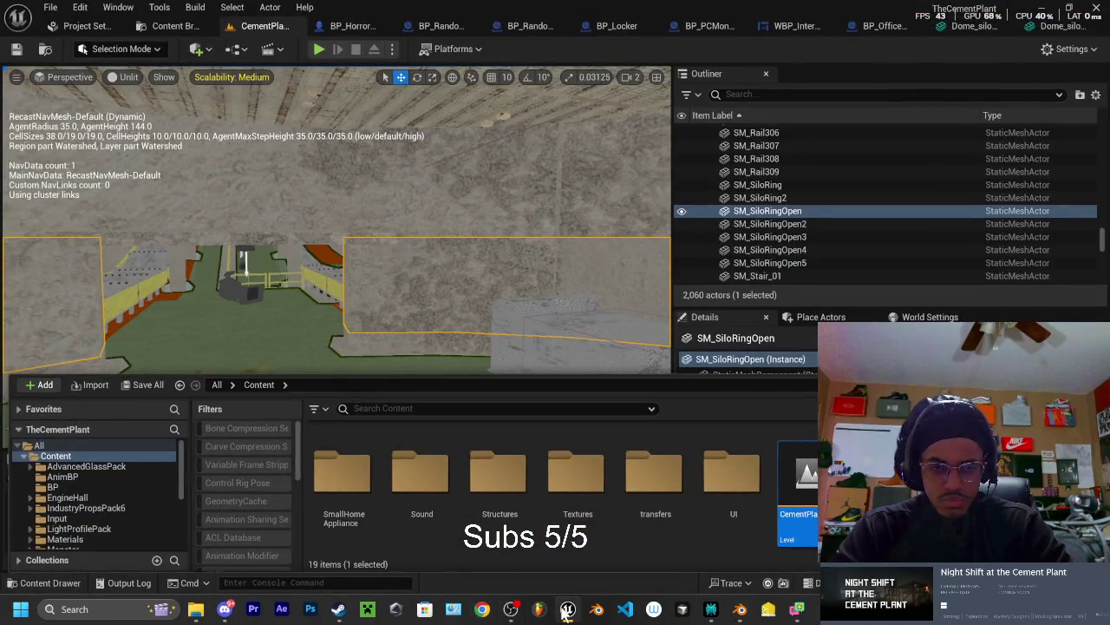
left_click(568, 609)
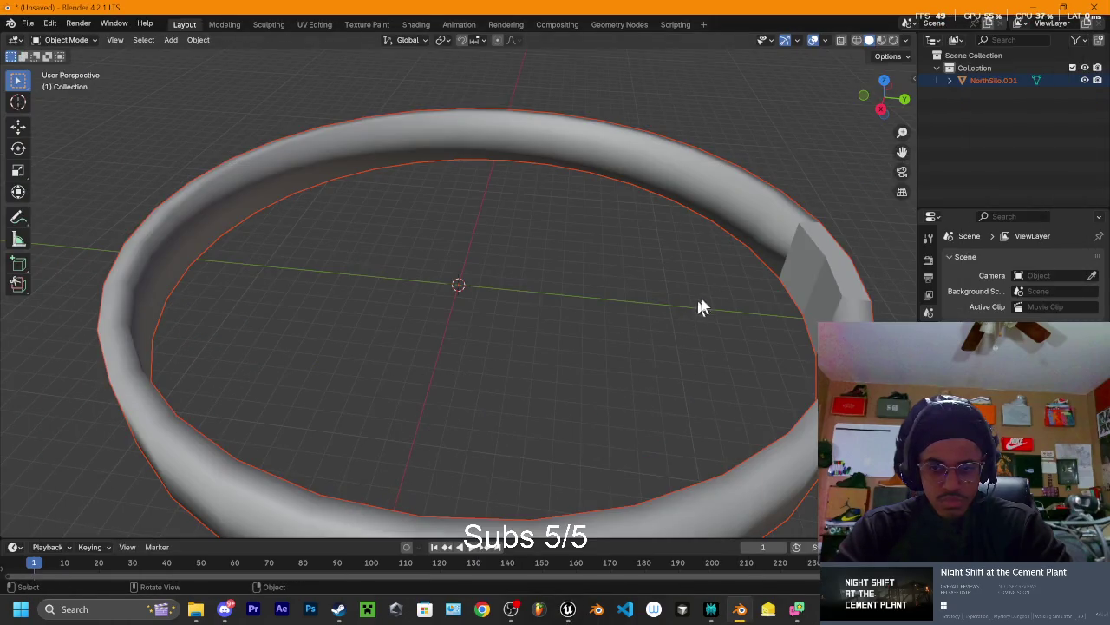
Select NorthSilo.001, enter Edit Mode and deselect all its geometry
left_click(624, 252)
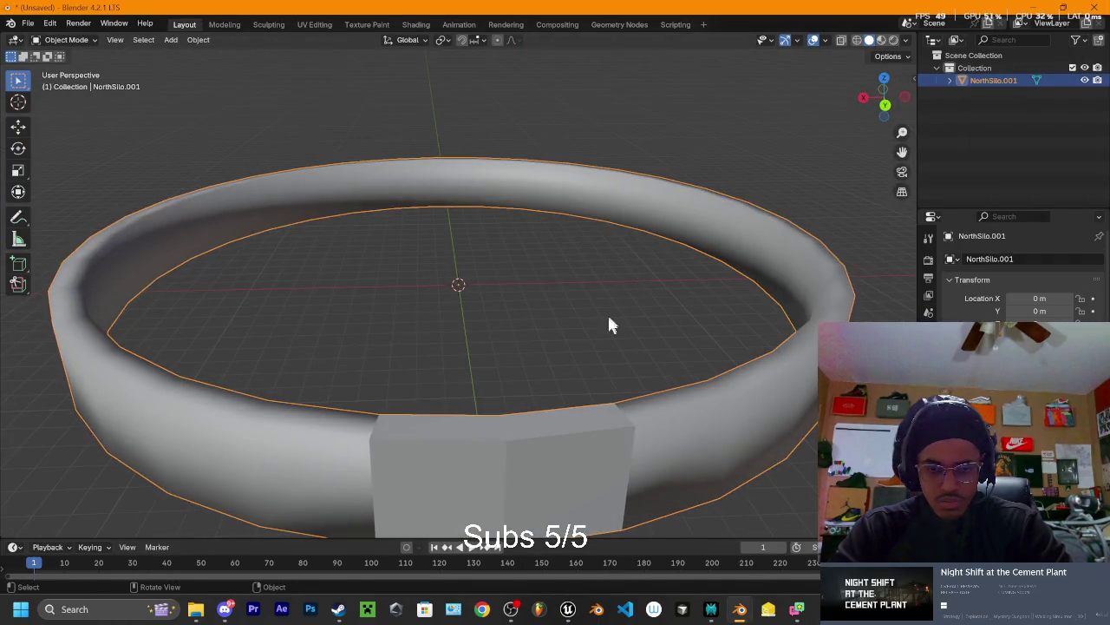
key("Tab")
key("alt+a")
Orbit below and into the ring mesh, then compare it with Explorer and Unreal
mouse_move(527, 423)
left_mouse_down()
mouse_move(478, 464)
mouse_move(434, 396)
mouse_move(442, 414)
left_mouse_up()
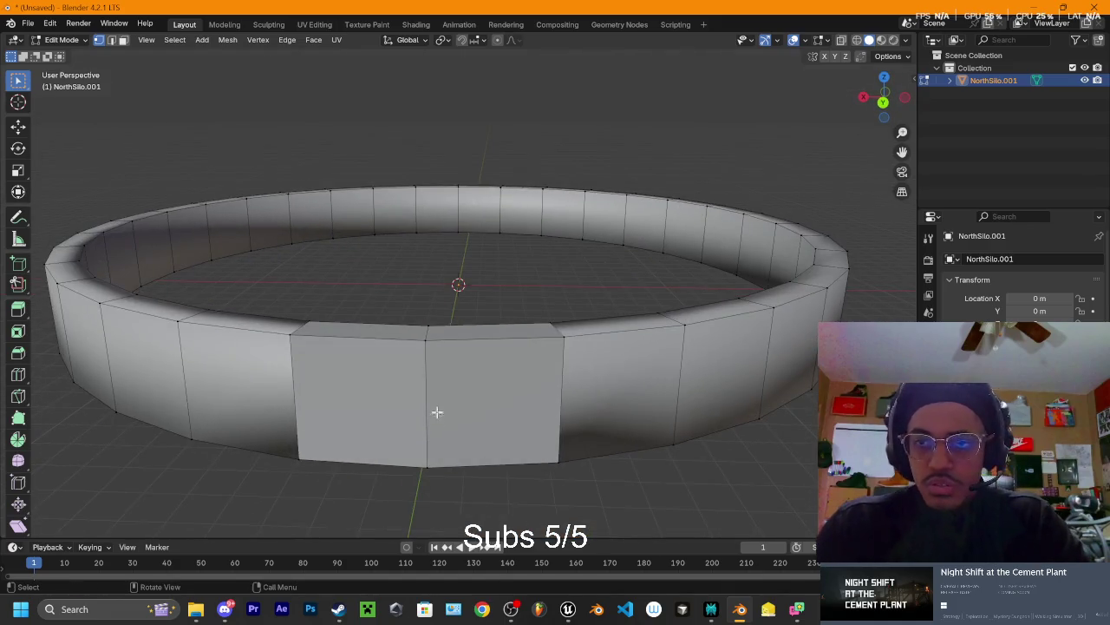
mouse_move(513, 409)
left_mouse_down()
mouse_move(525, 307)
mouse_move(558, 330)
mouse_move(724, 313)
left_mouse_up()
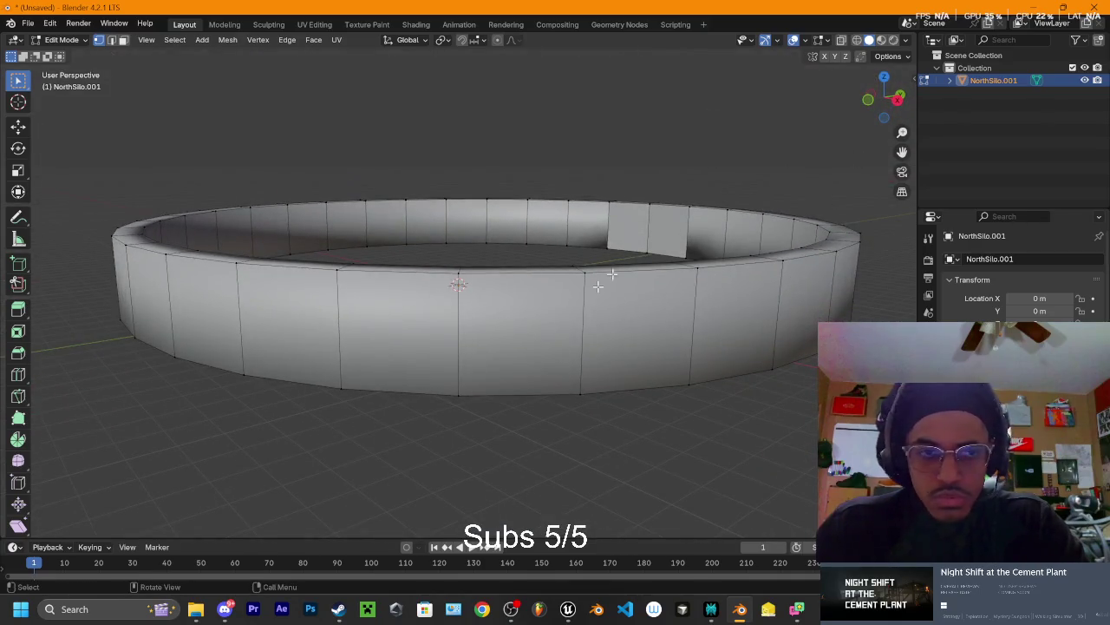
left_click(510, 612)
left_click(510, 612)
left_click(511, 613)
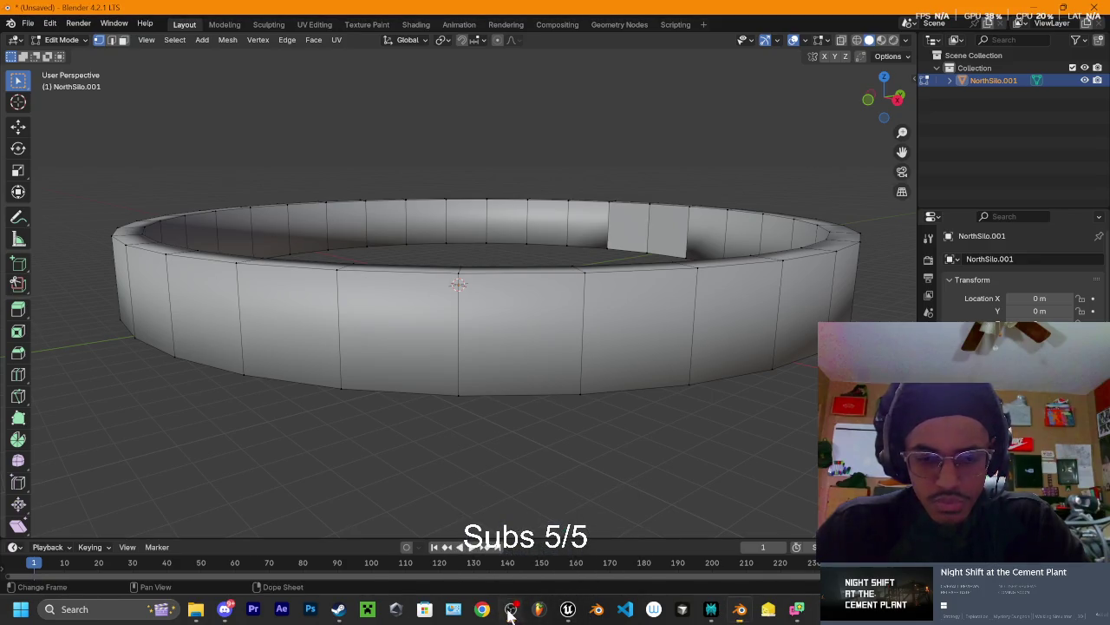
left_click(195, 609)
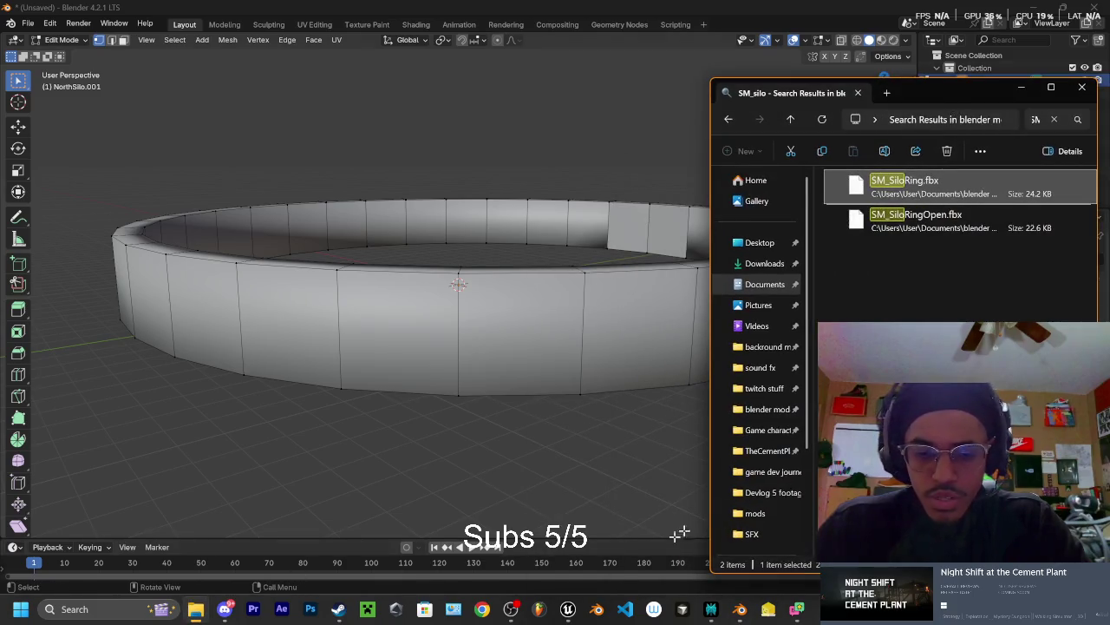
left_click(567, 609)
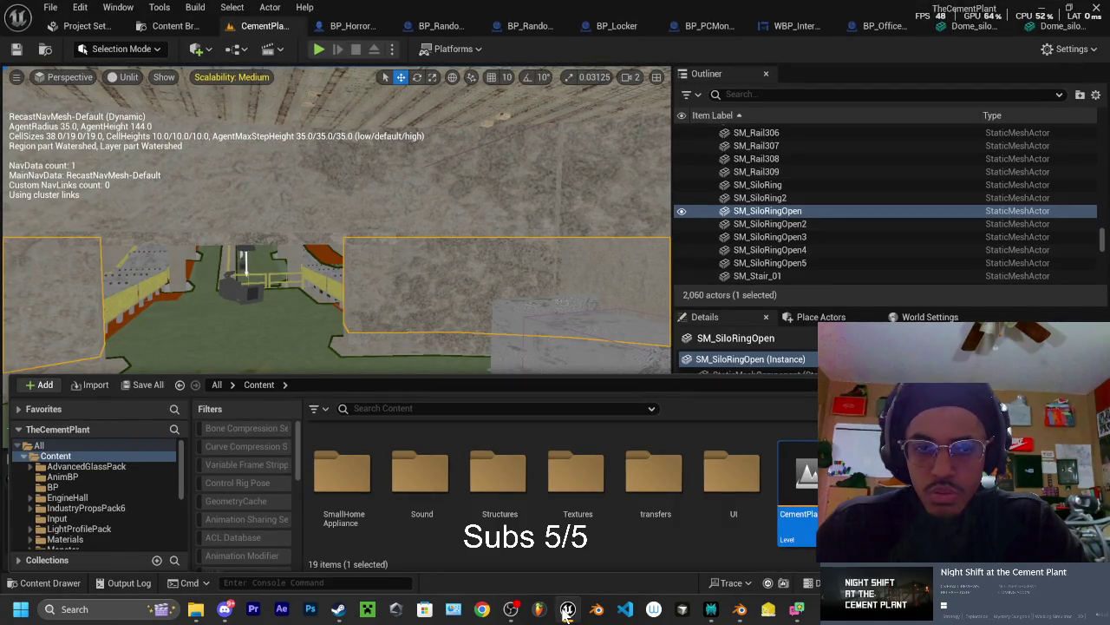
left_click(567, 609)
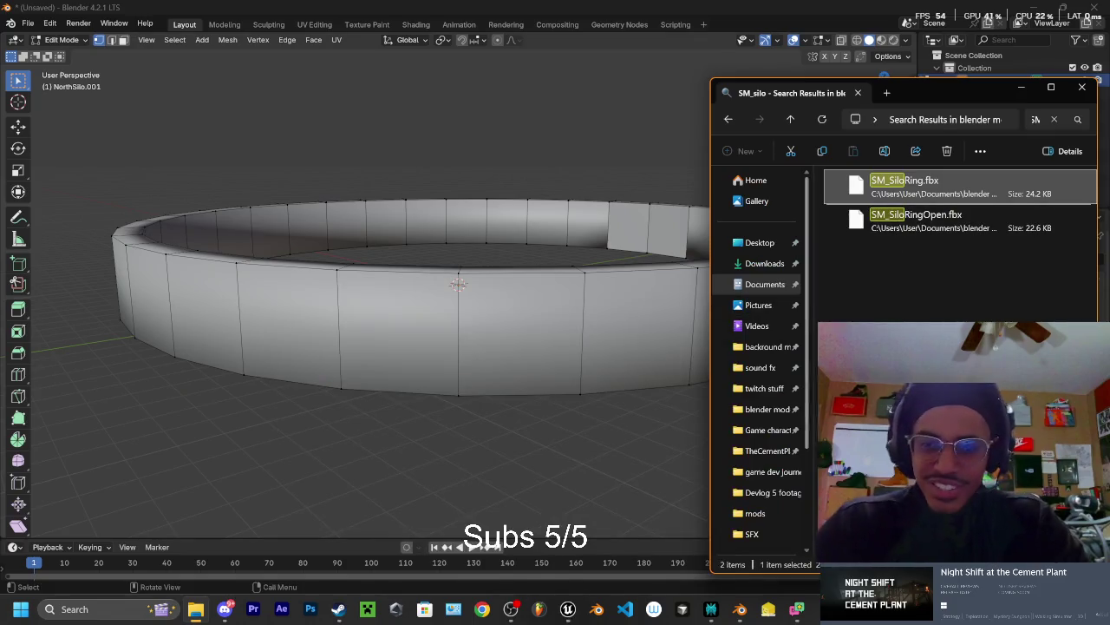
Orbit to a level view of the ring and return it to Object Mode
left_click(535, 146)
mouse_move(535, 146)
left_mouse_down()
mouse_move(697, 172)
mouse_move(735, 166)
left_mouse_up()
left_click_drag(627, 233, 659, 223)
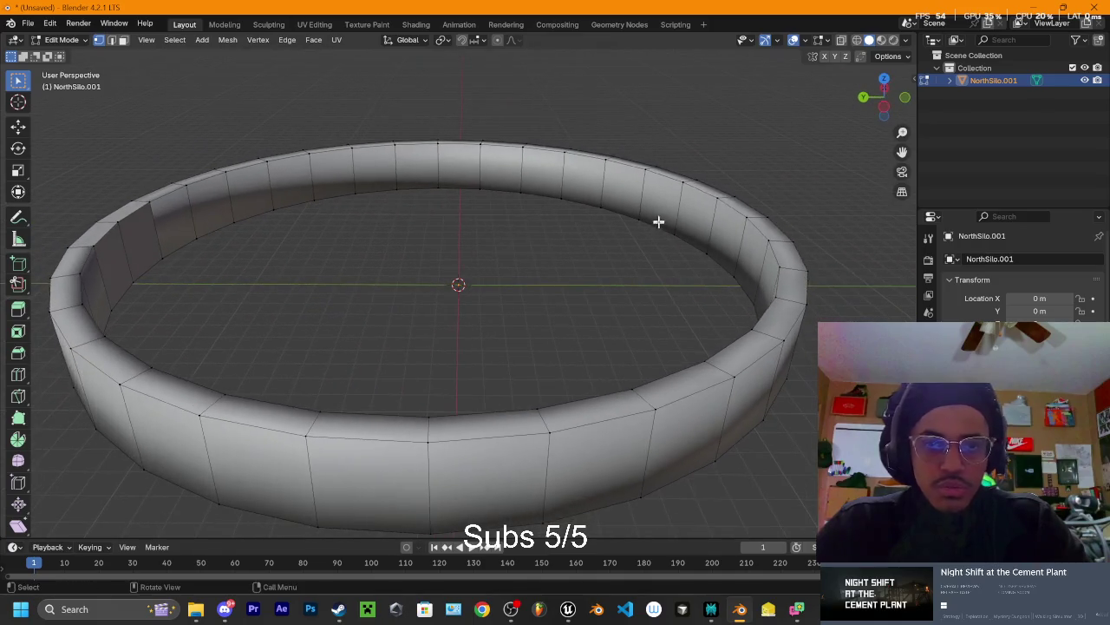
key("Tab")
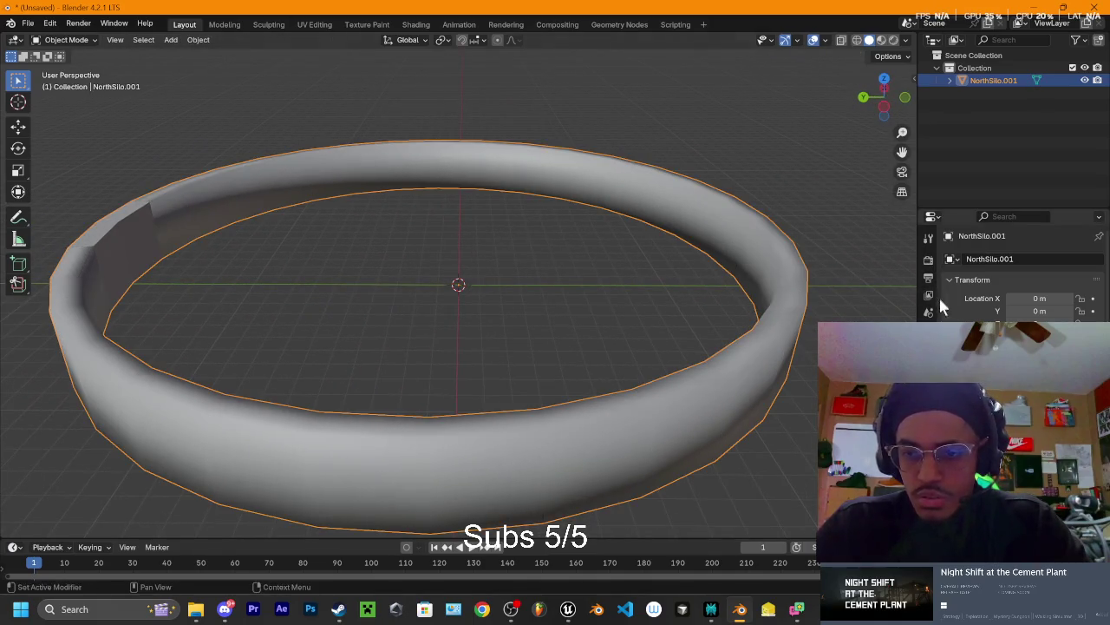
Cycle through the Output, Render and View Layer properties, ending on Scene, with search results shown
left_click(928, 295)
left_click(928, 277)
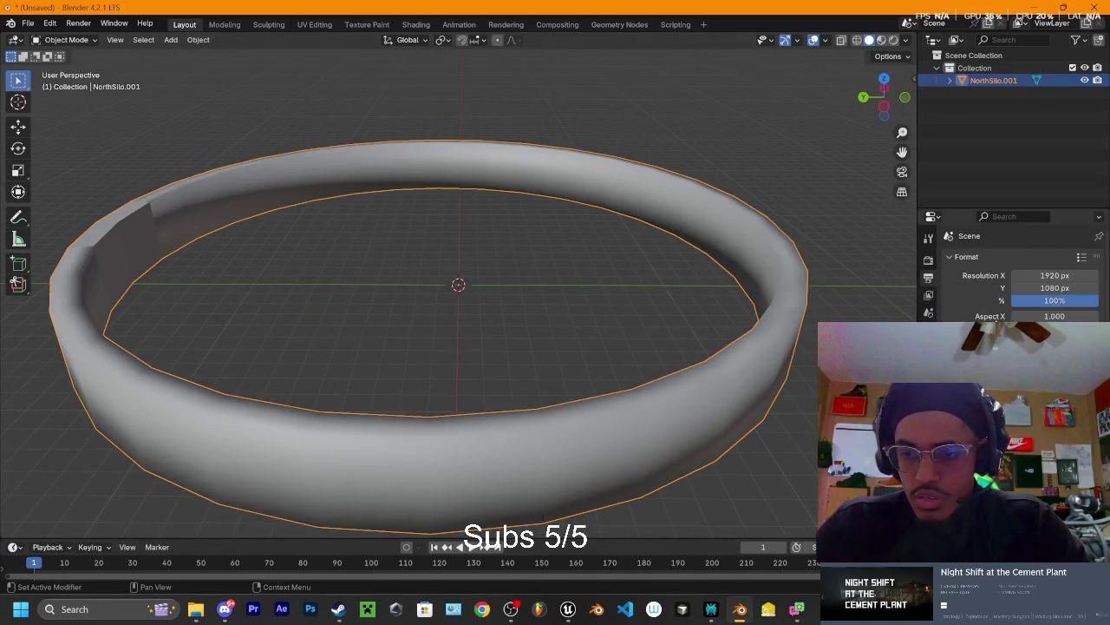
left_click(929, 259)
left_click(929, 239)
left_click(929, 259)
left_click(929, 277)
left_click(928, 295)
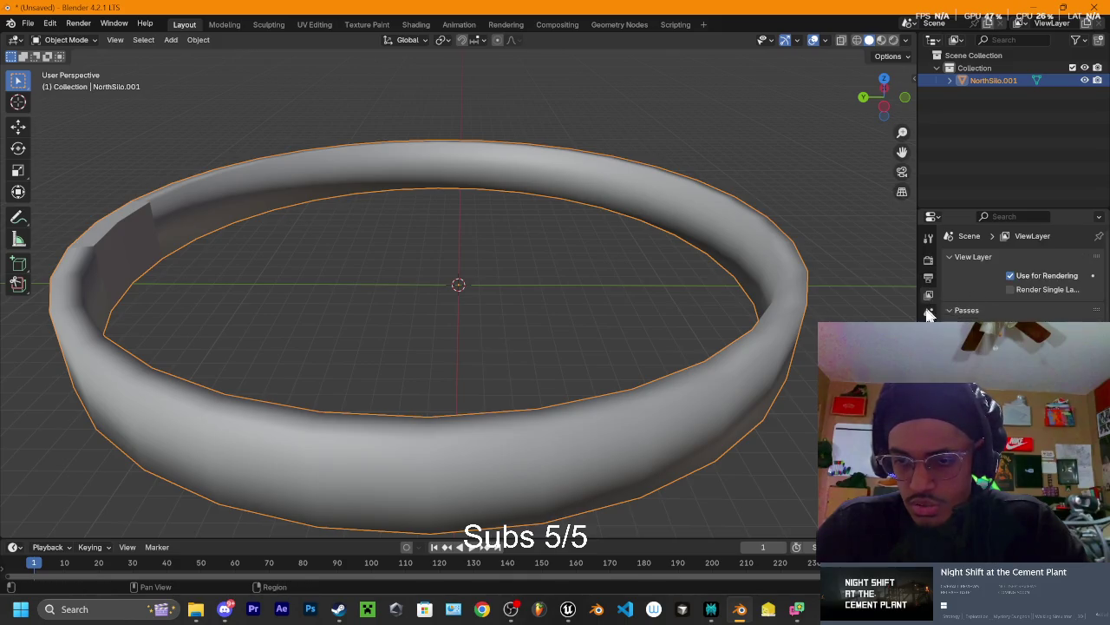
left_click(928, 312)
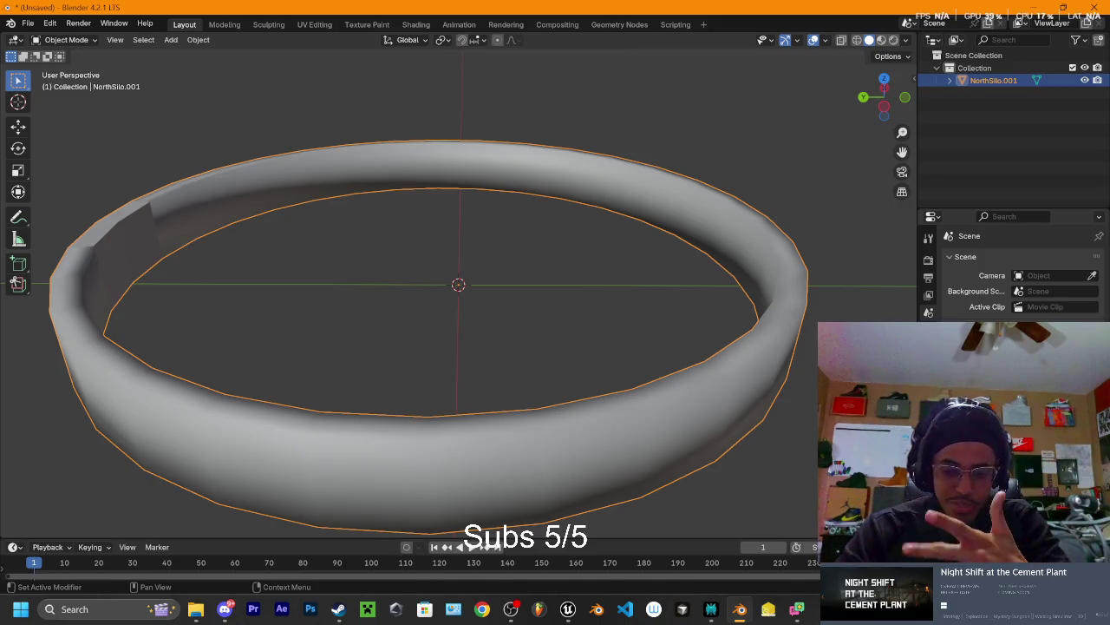
left_click(196, 609)
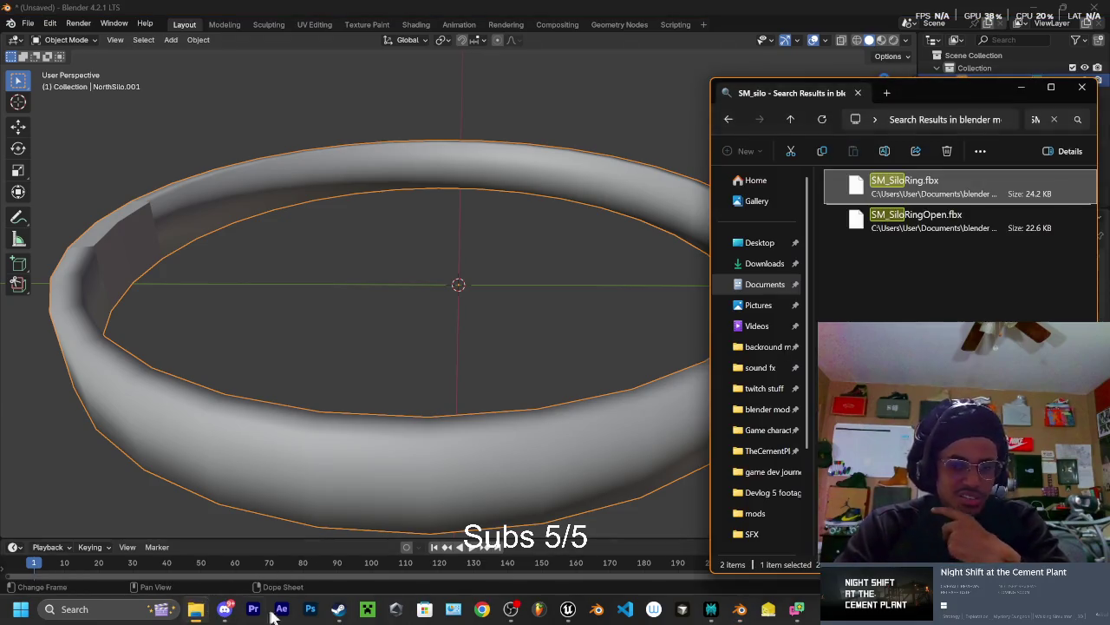
Go back from the search results to the blender models folder and select a file
left_click(729, 119)
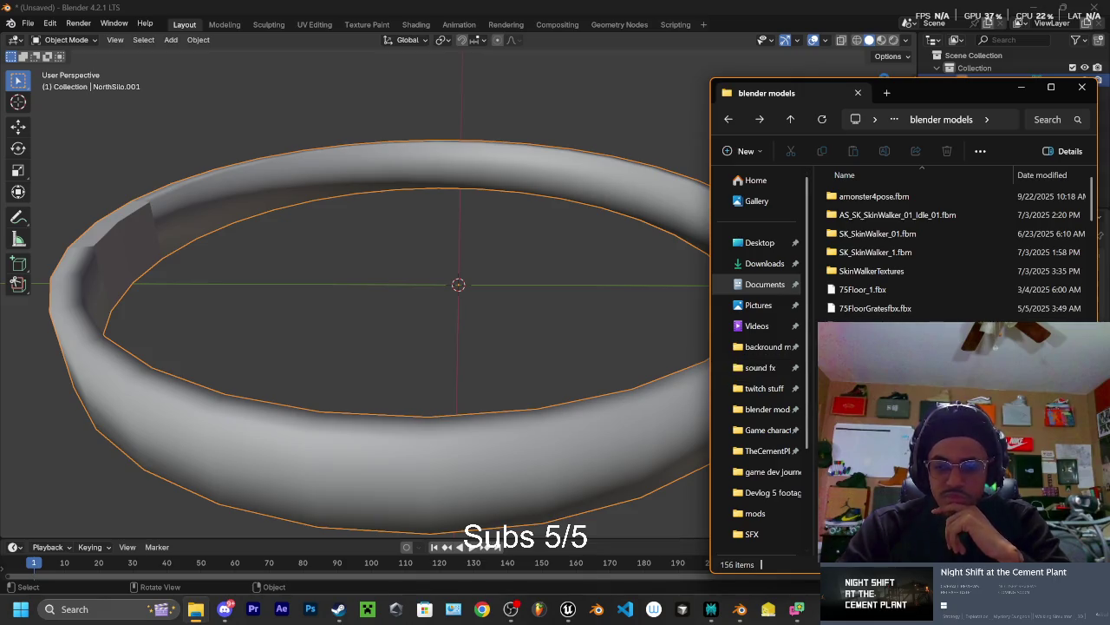
left_click(876, 327)
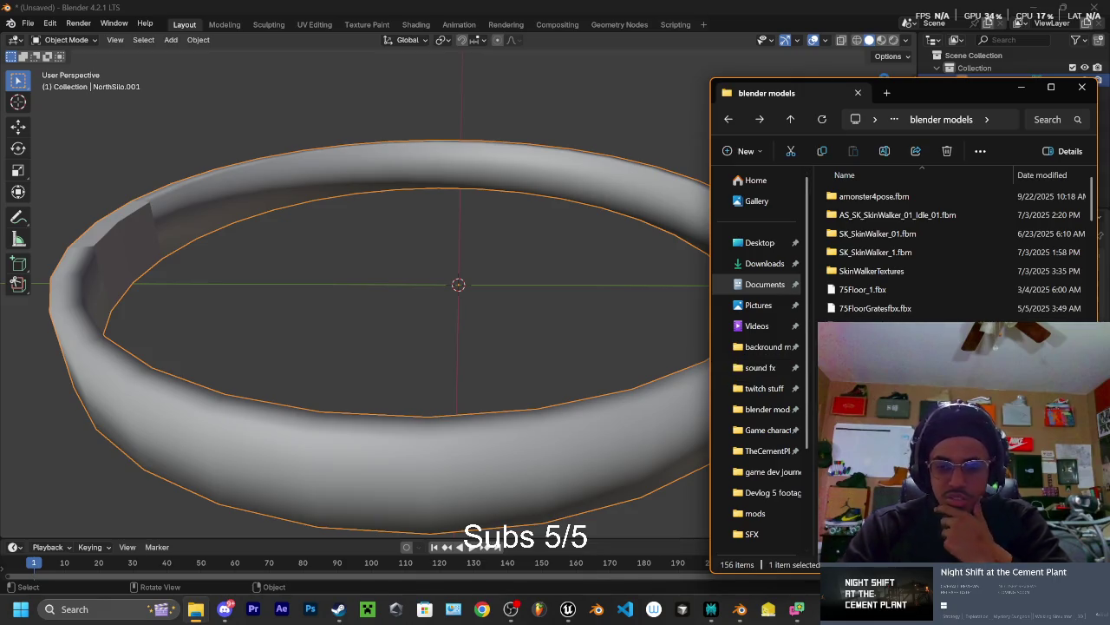
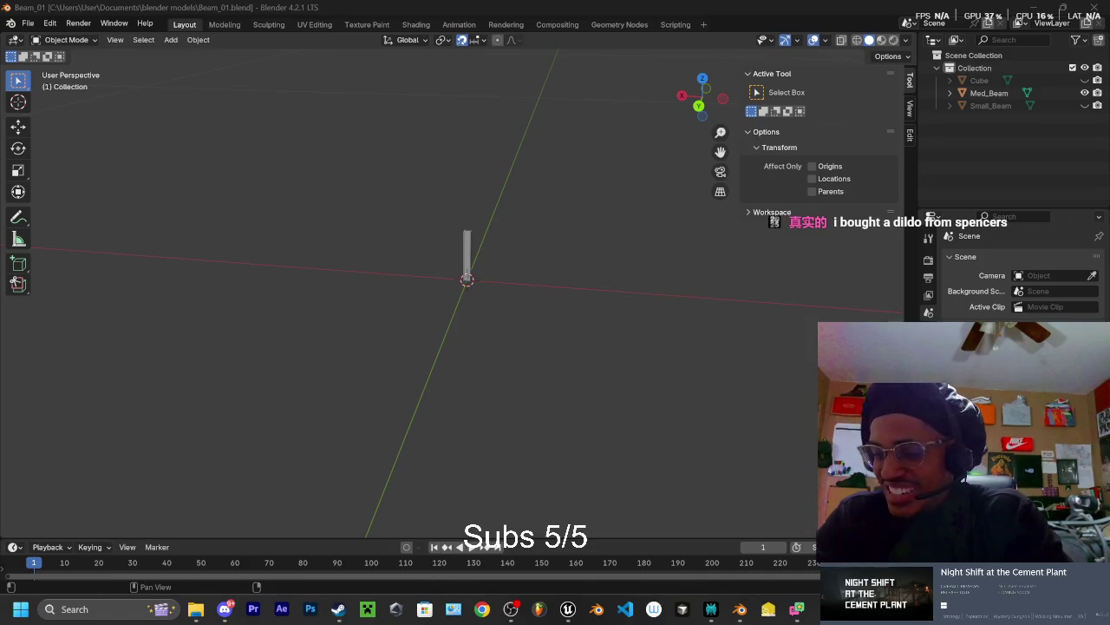
Move the file browser aside, orbit around the NorthSilo.001 ring, and enter Edit Mode
scroll(477, 295, "up", 5)
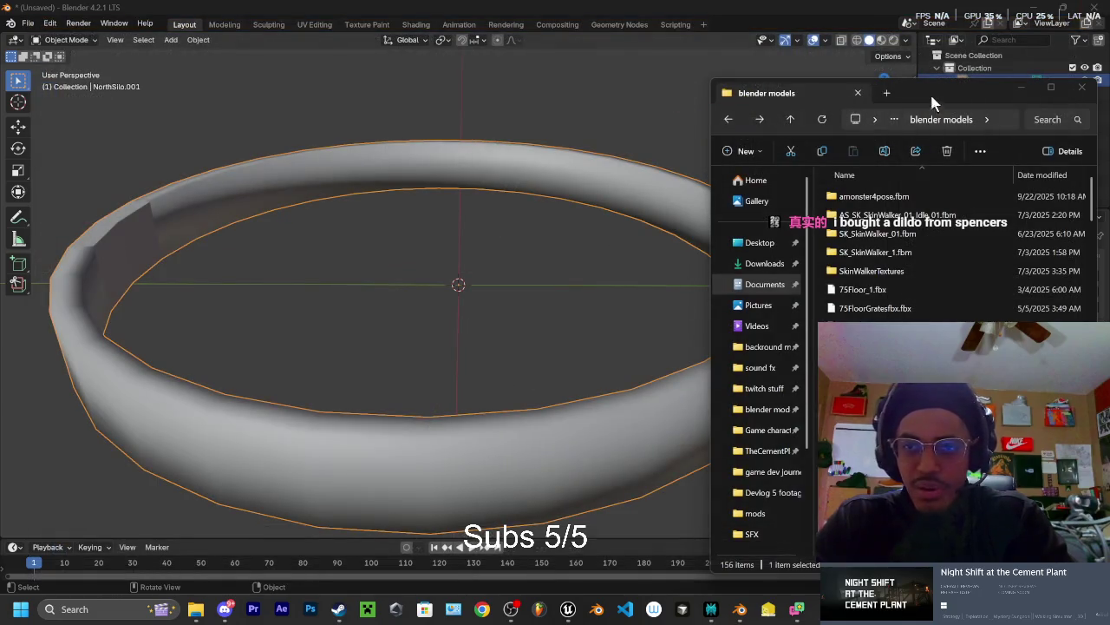
mouse_move(930, 91)
left_mouse_down()
mouse_move(862, 77)
mouse_move(969, 123)
left_mouse_up()
mouse_move(654, 195)
left_mouse_down()
mouse_move(627, 174)
mouse_move(503, 178)
mouse_move(367, 241)
mouse_move(388, 179)
mouse_move(486, 277)
mouse_move(520, 263)
mouse_move(585, 292)
left_mouse_up()
key("Tab")
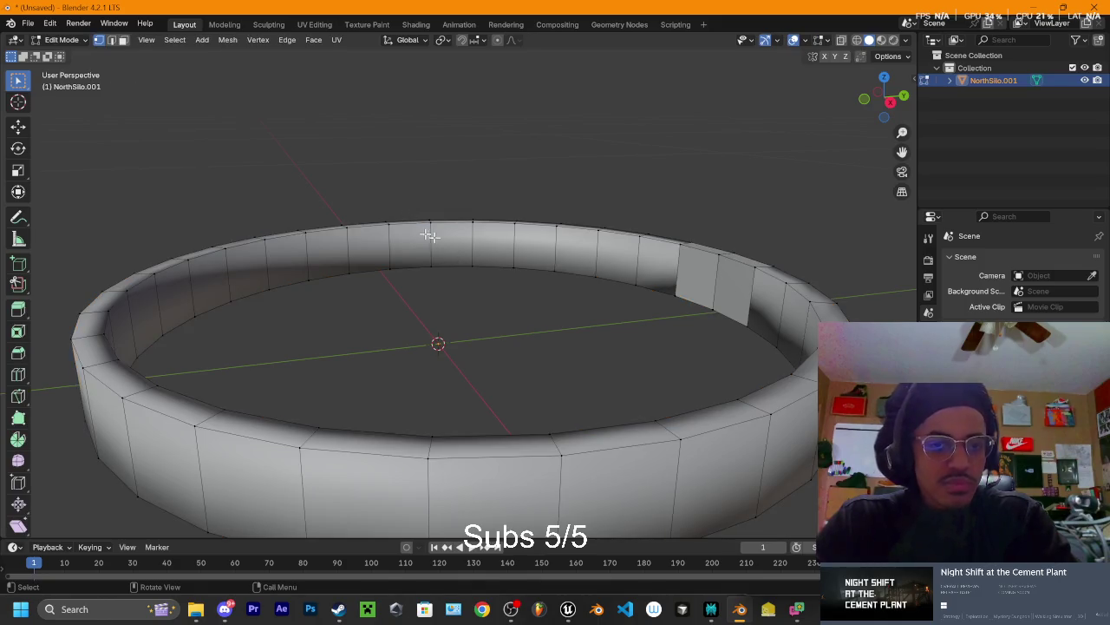
Select the whole ring mesh and unwrap it with Smart UV Project
key("a")
left_click(337, 40)
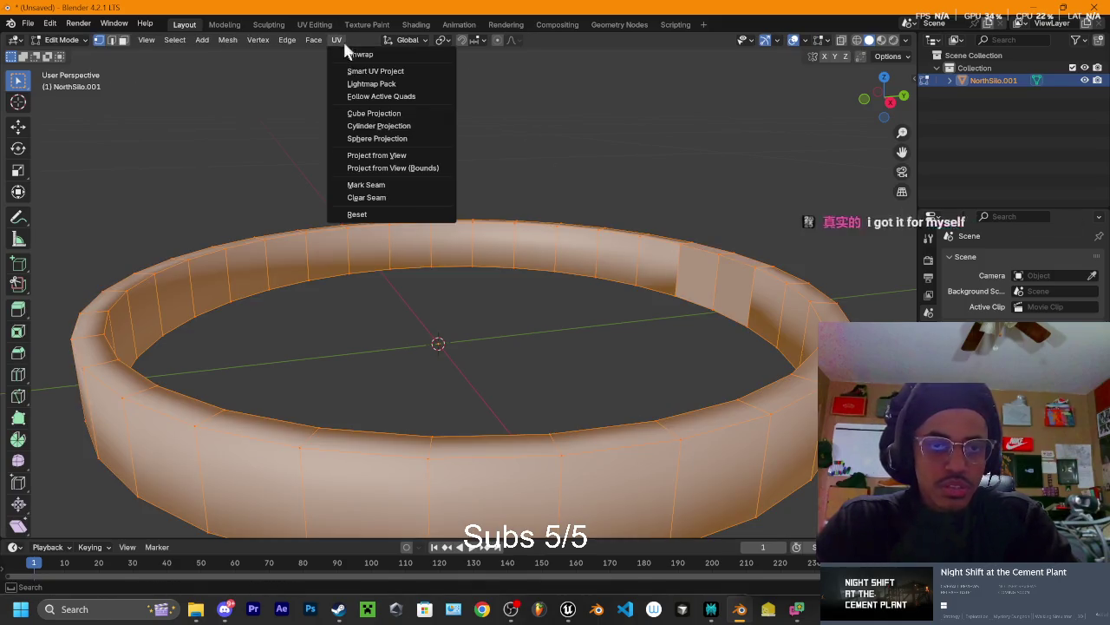
left_click(373, 69)
left_click(357, 187)
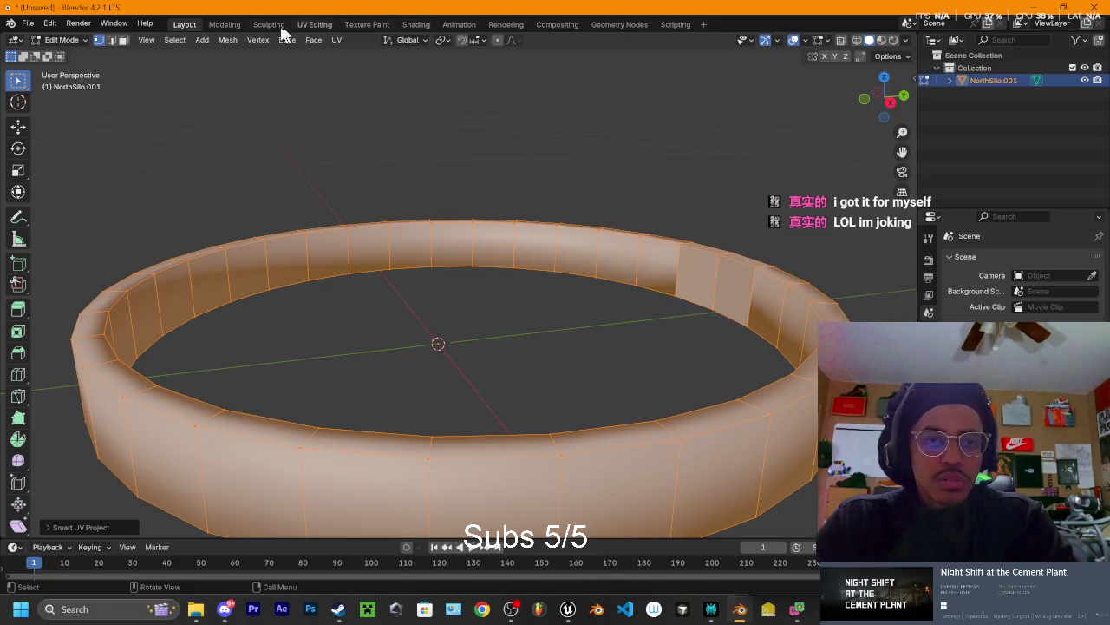
In UV Editing, scale all UV islands up about 6.7 times, then return to Layout
left_click(314, 24)
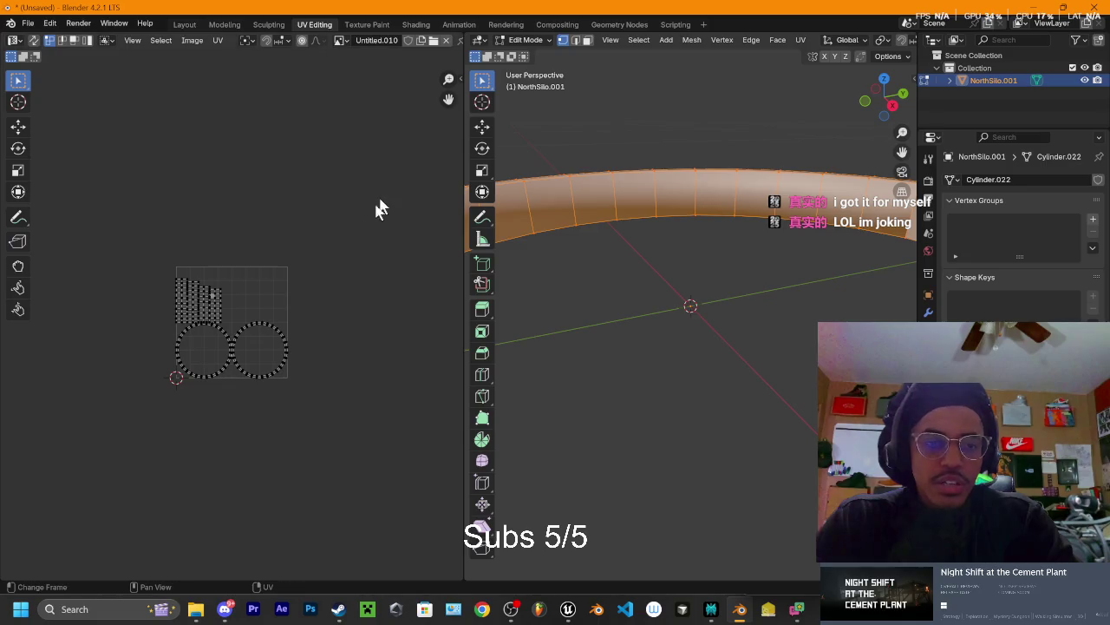
key("a")
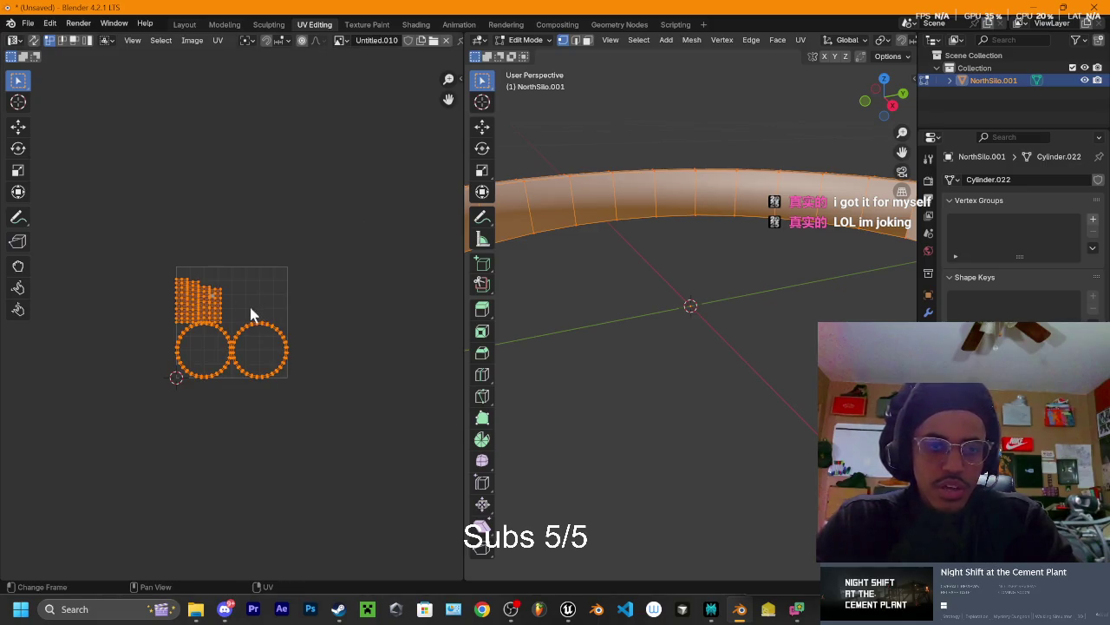
key("s")
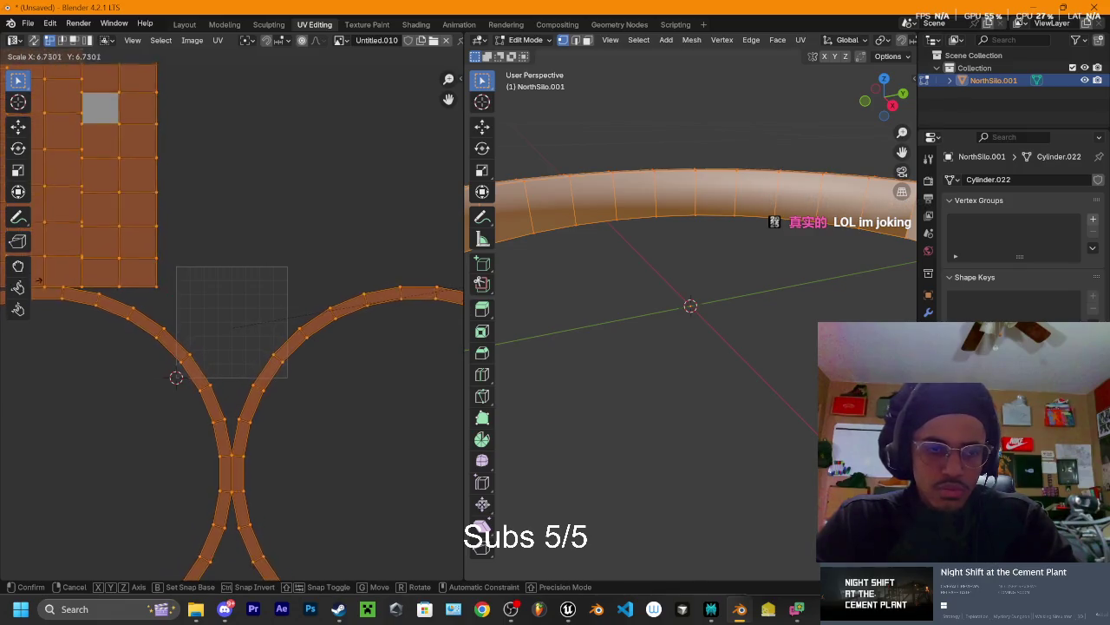
left_click(61, 280)
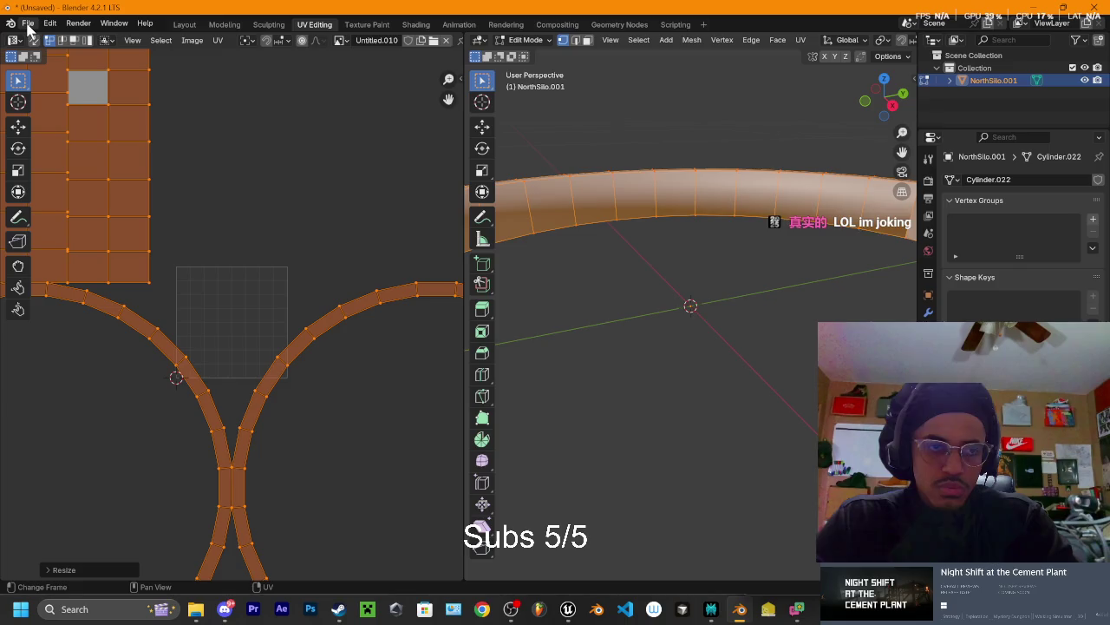
left_click(183, 25)
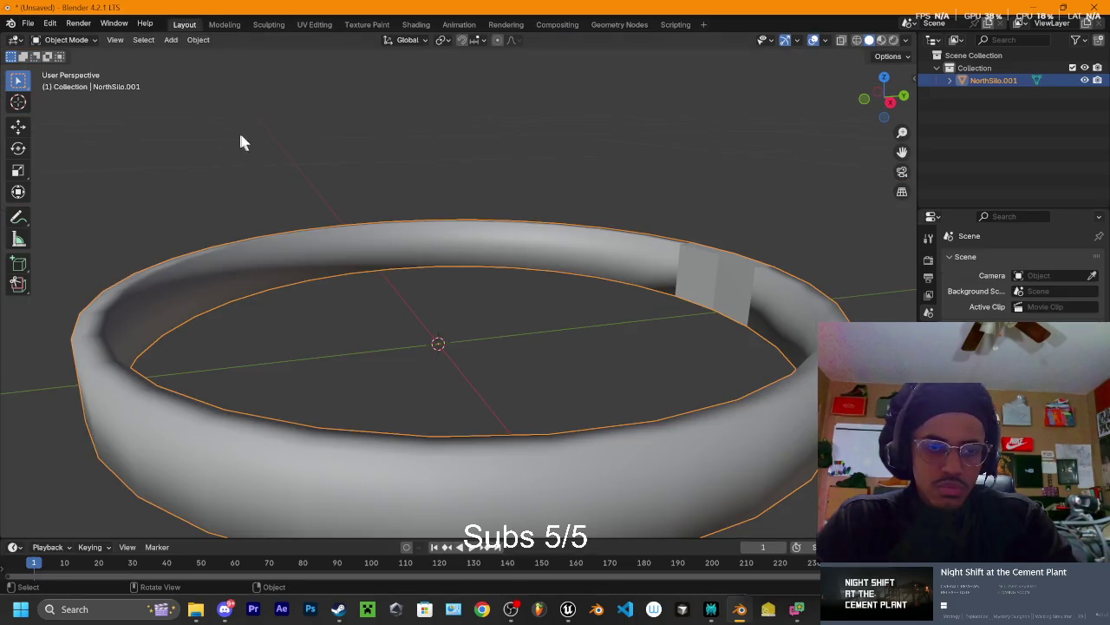
scroll(313, 142, "down", 3)
scroll(339, 158, "up", 2)
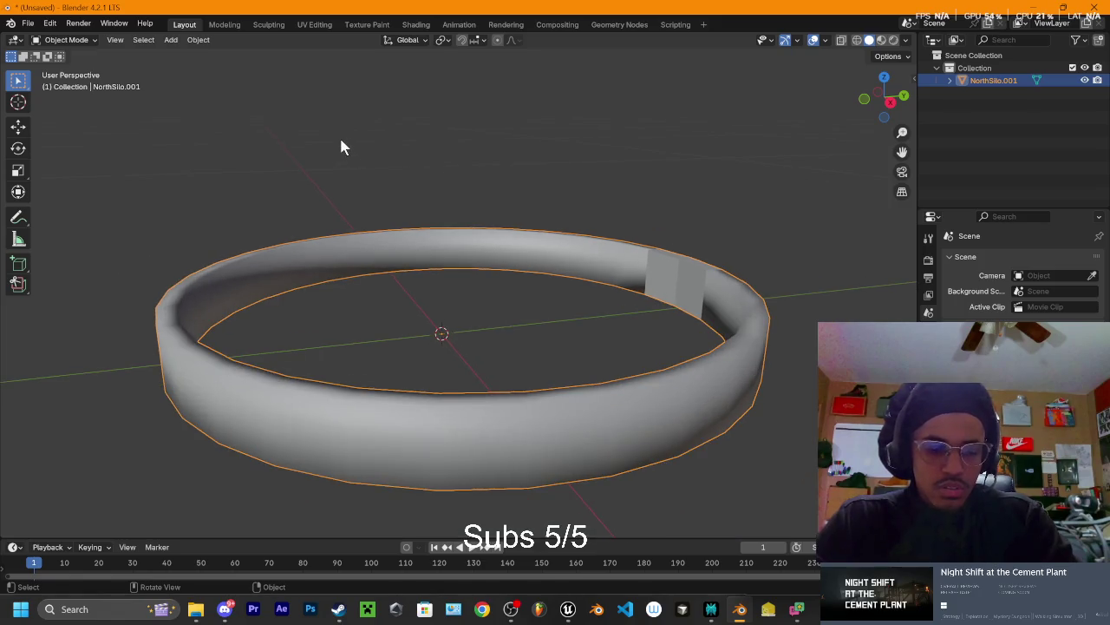
mouse_move(423, 150)
left_mouse_down()
mouse_move(377, 148)
mouse_move(402, 199)
mouse_move(379, 164)
mouse_move(205, 149)
mouse_move(401, 173)
mouse_move(414, 130)
left_mouse_up()
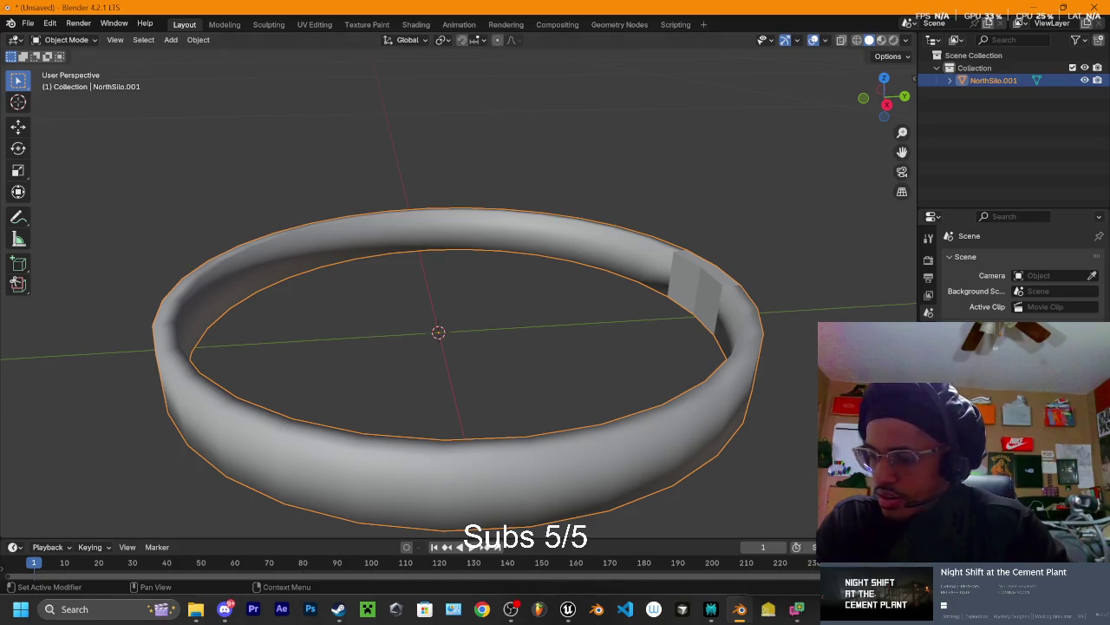
key("alt+Tab")
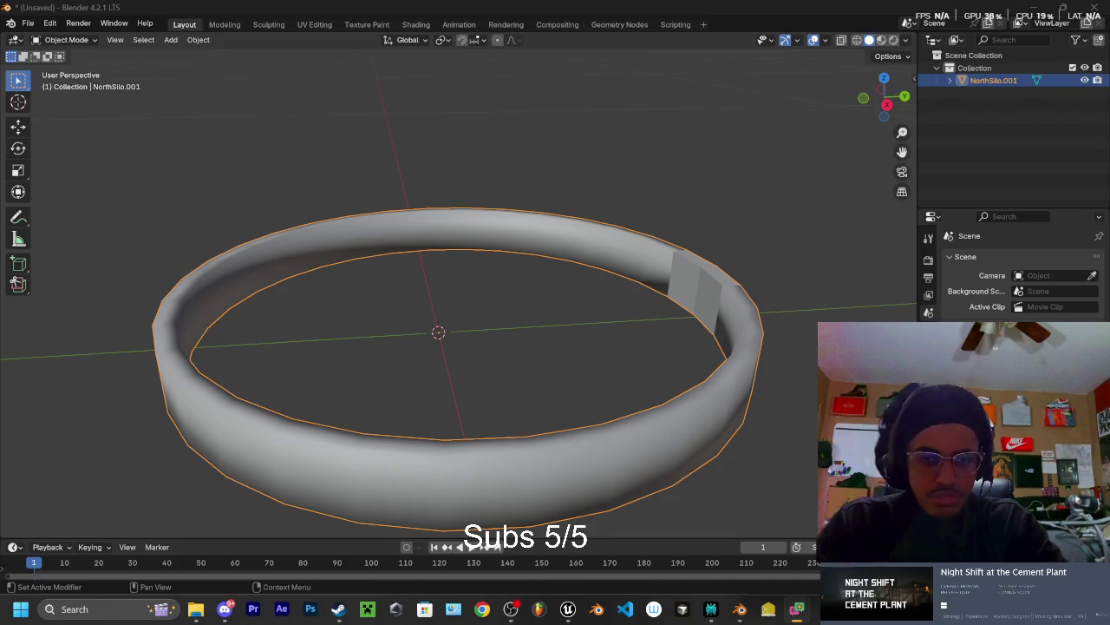
mouse_move(688, 298)
left_mouse_down()
mouse_move(633, 276)
mouse_move(592, 291)
mouse_move(619, 335)
mouse_move(599, 278)
mouse_move(442, 220)
mouse_move(501, 292)
mouse_move(659, 292)
mouse_move(632, 345)
mouse_move(629, 300)
left_mouse_up()
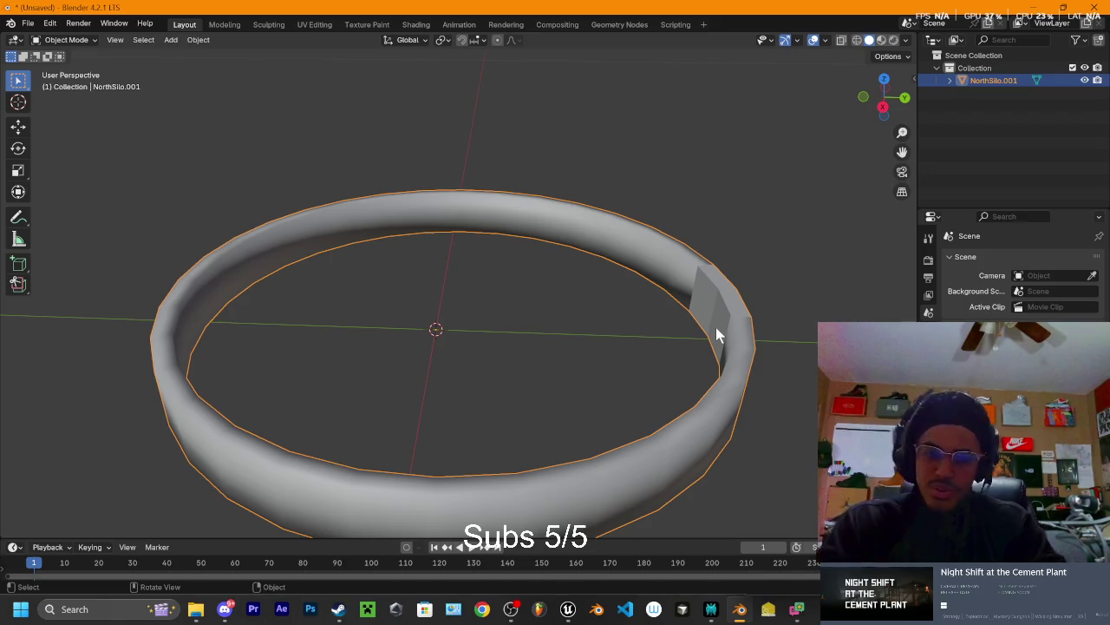
mouse_move(516, 297)
left_mouse_down()
mouse_move(528, 243)
mouse_move(515, 225)
left_mouse_up()
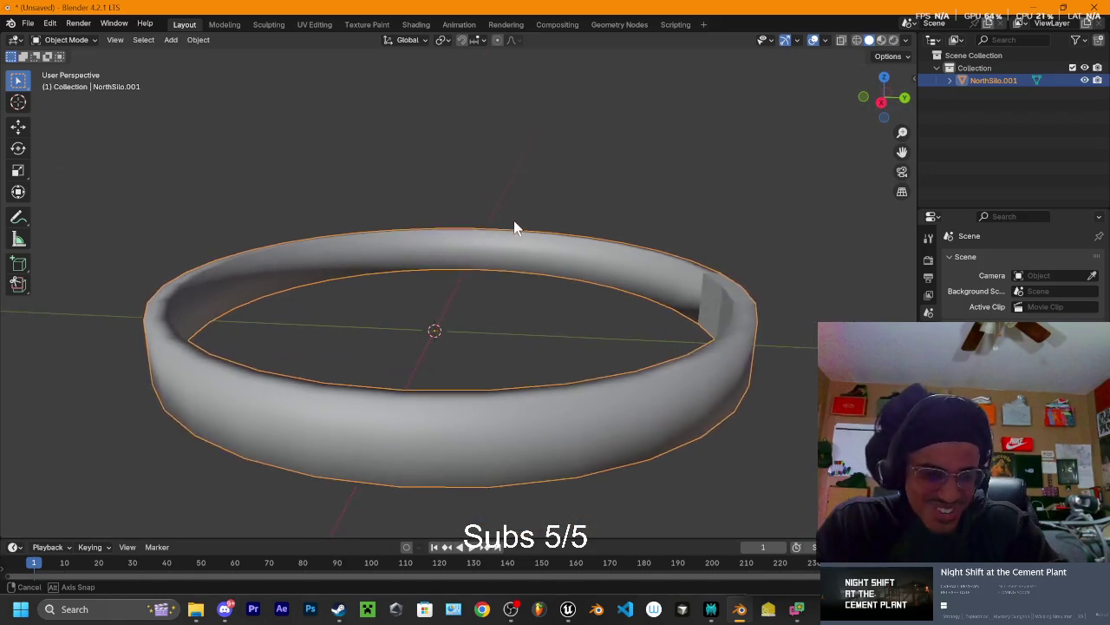
scroll(564, 260, "down", 2)
scroll(517, 281, "down", 1)
scroll(513, 276, "up", 3)
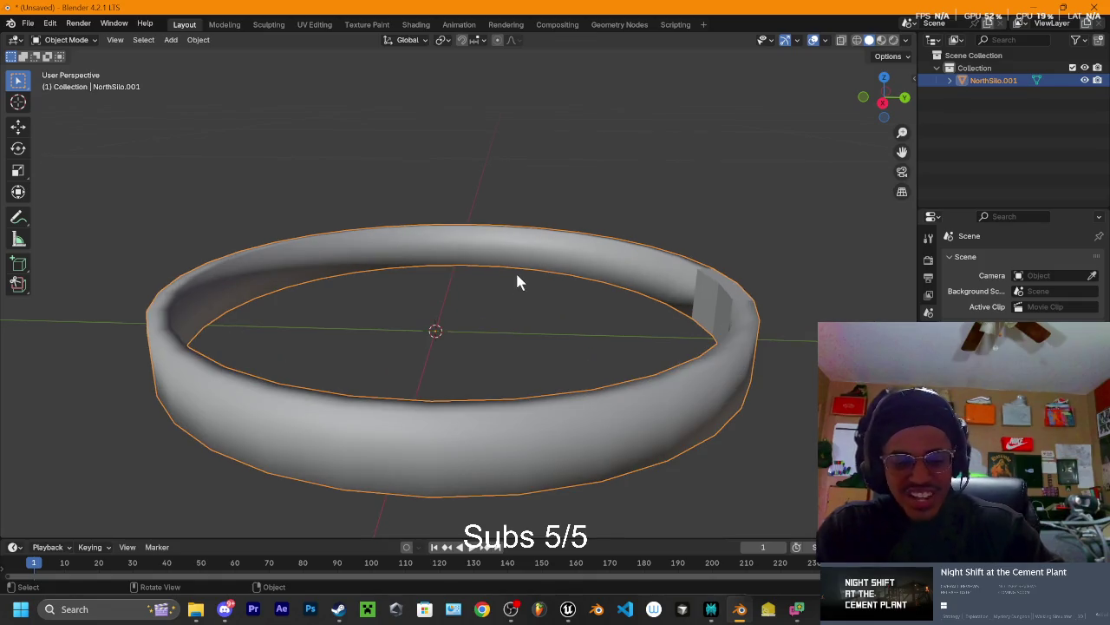
key("shift+a")
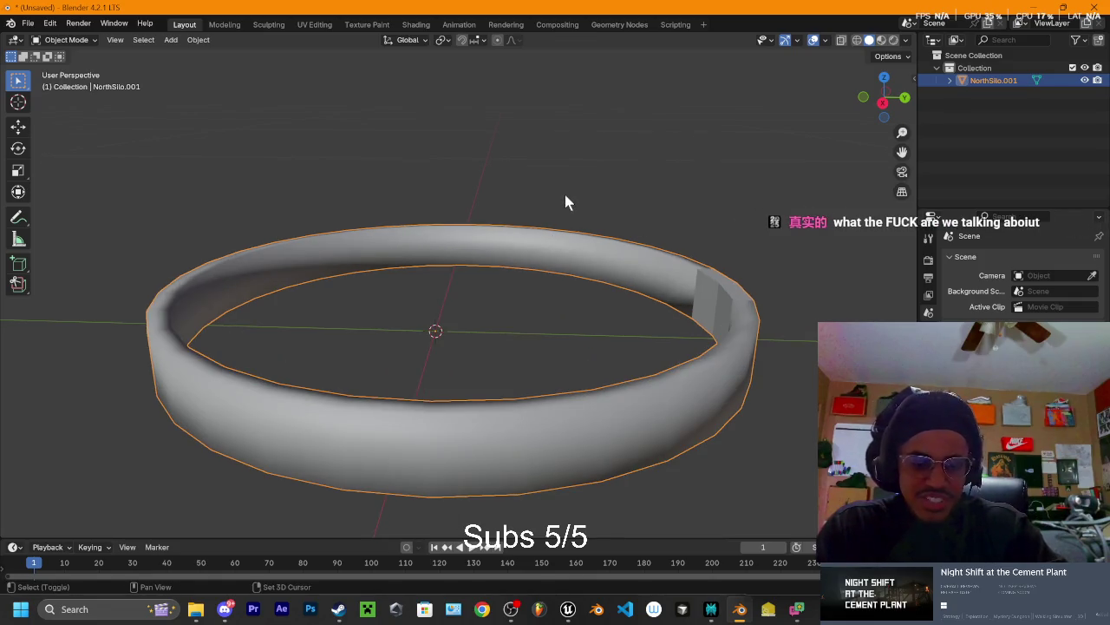
Apply the NorthSilo.001 ring's object scale to its mesh with Ctrl+A > Scale
key("shift+s")
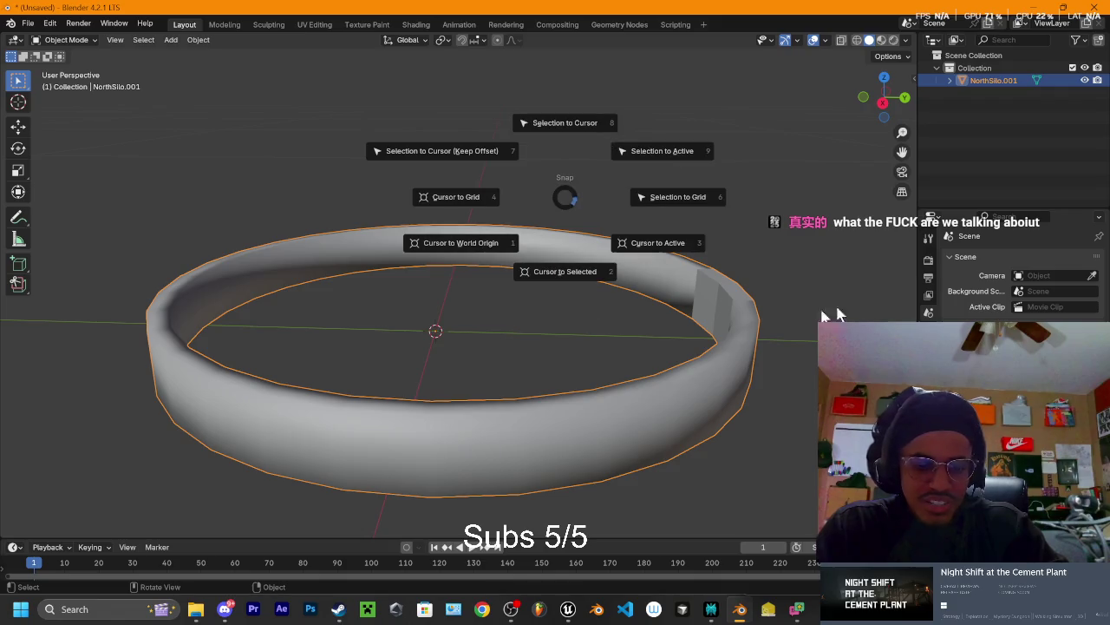
left_click(768, 239)
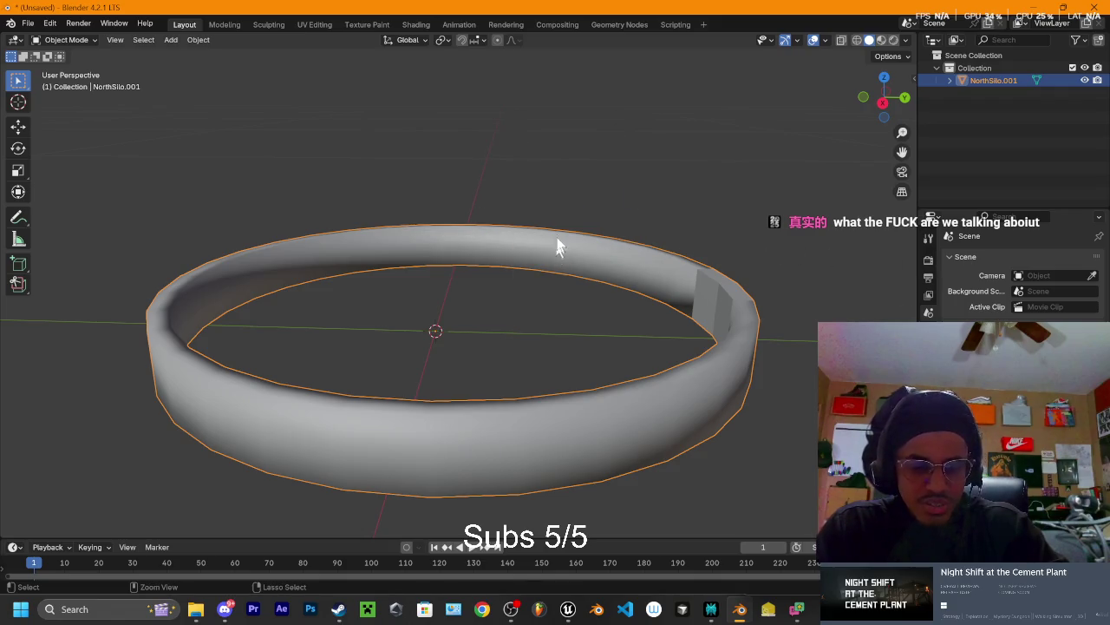
key("ctrl+a")
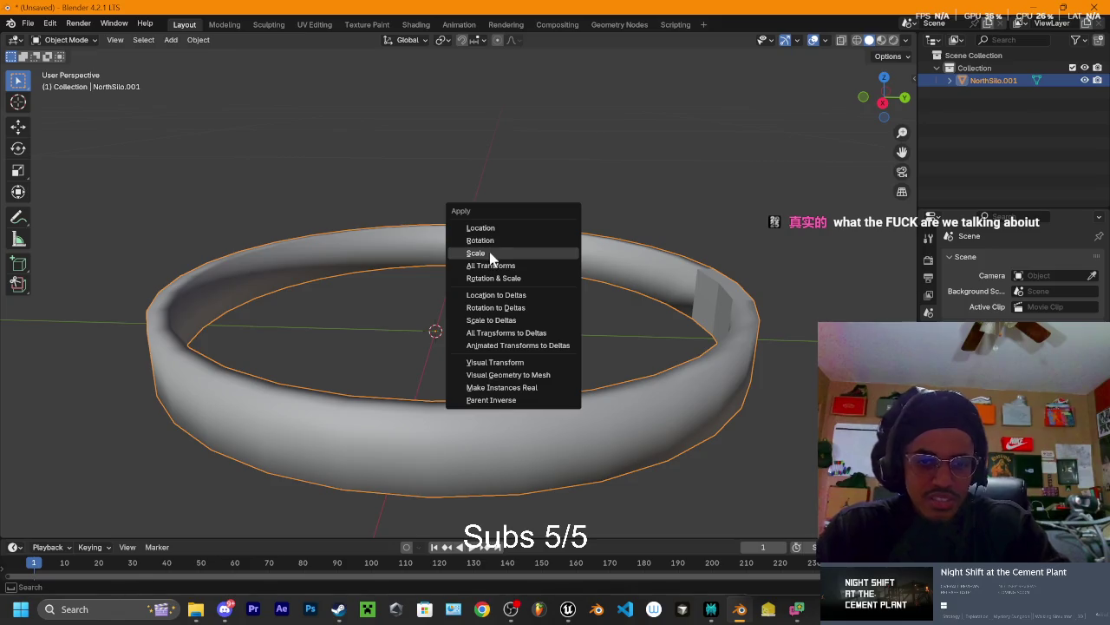
left_click(490, 254)
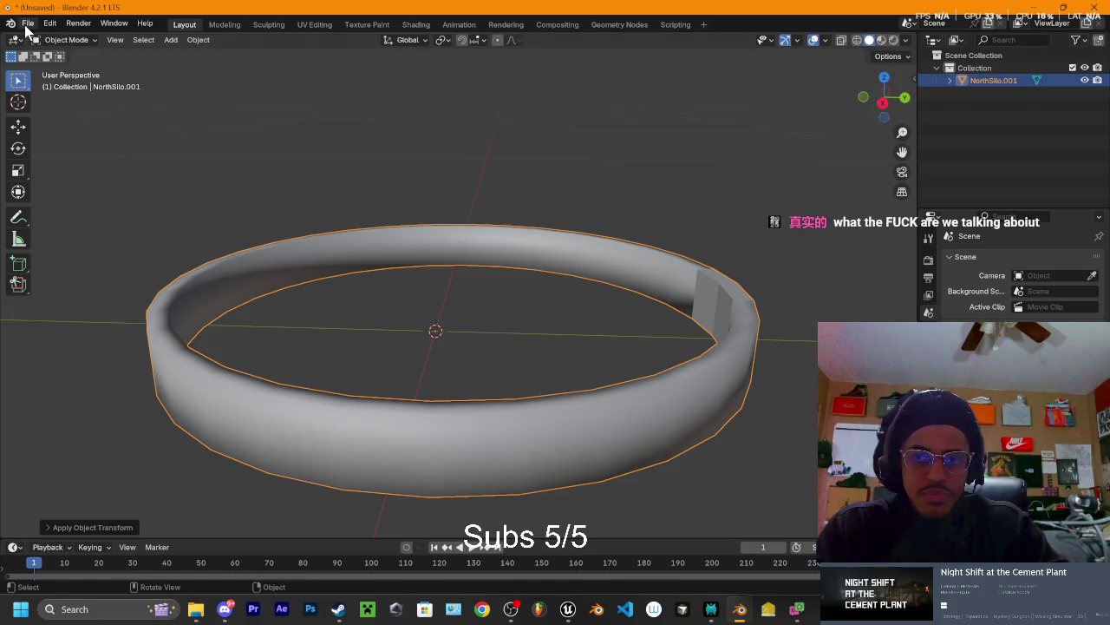
left_click(28, 24)
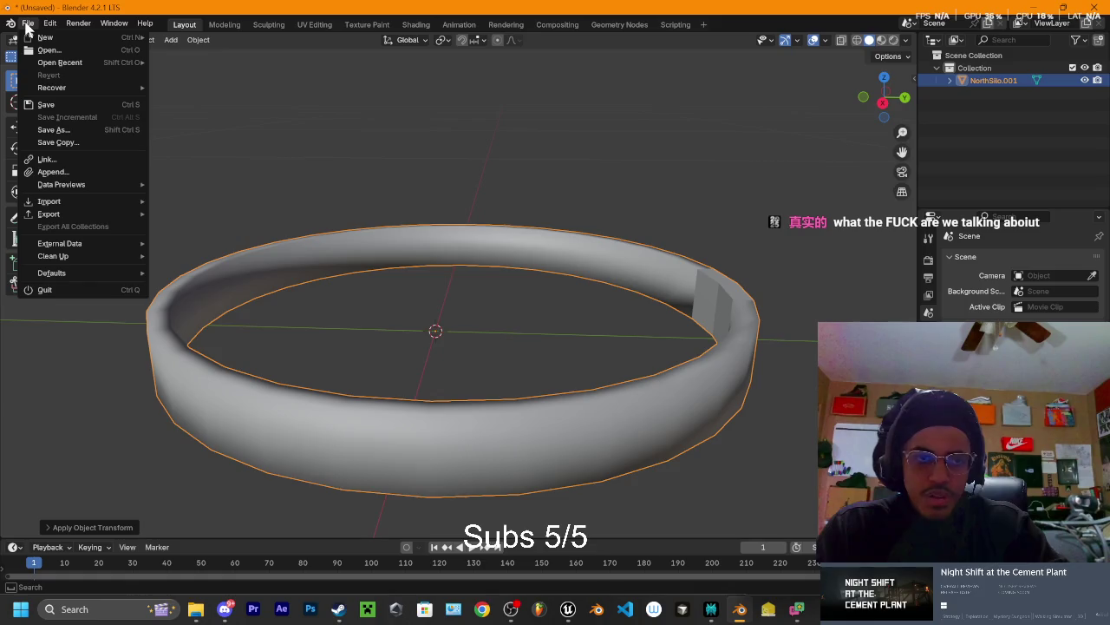
Start an FBX export and load the preset limiting export to selected objects
mouse_move(62, 212)
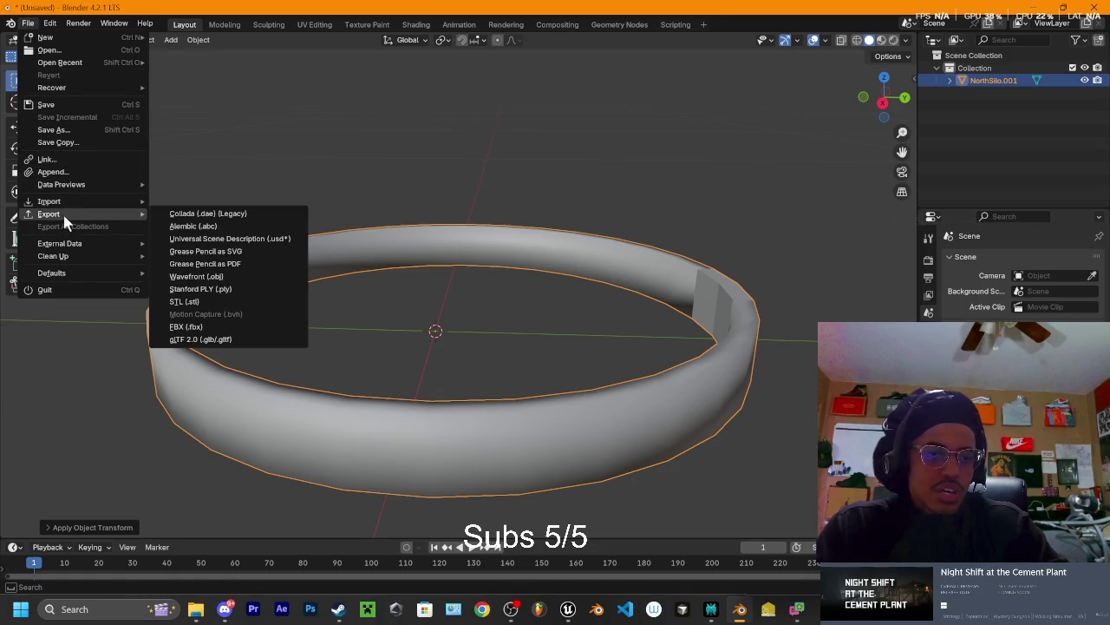
left_click(189, 328)
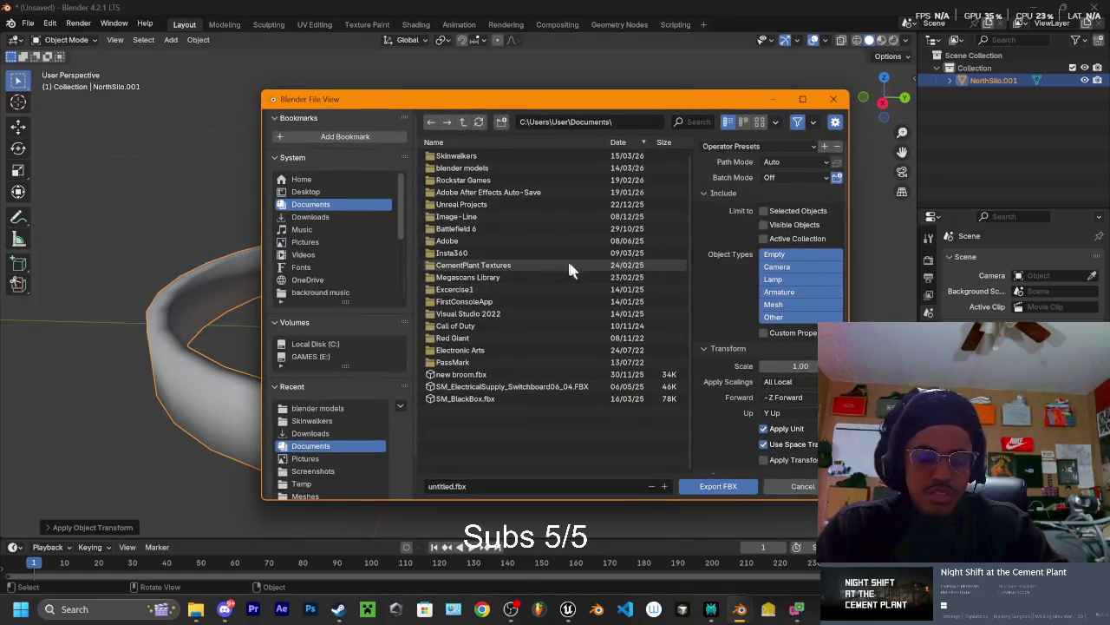
left_click(737, 146)
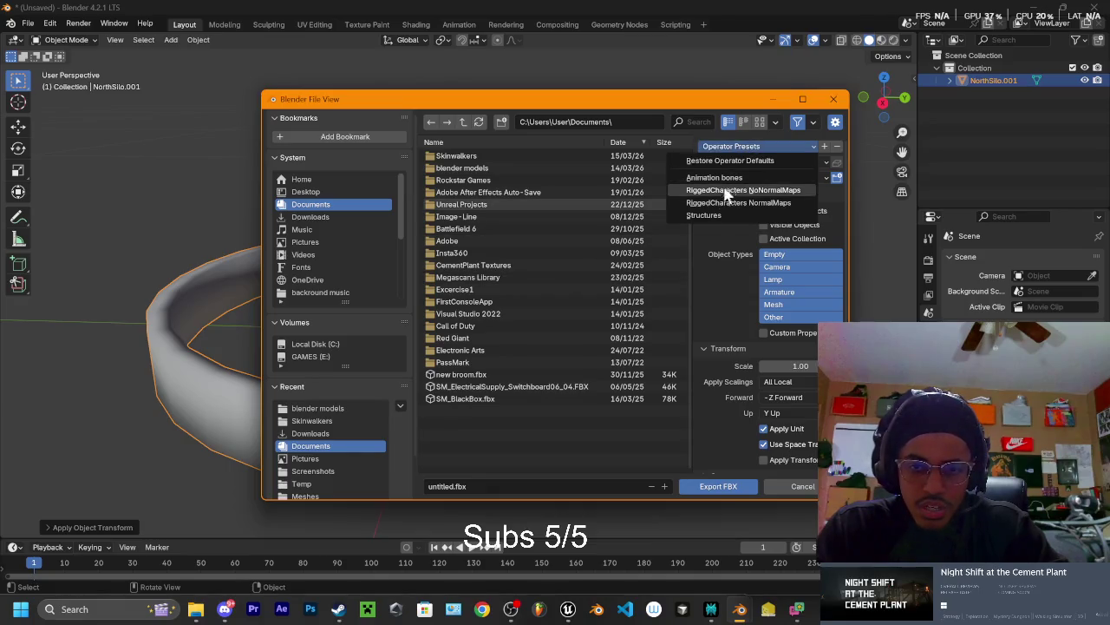
left_click(710, 214)
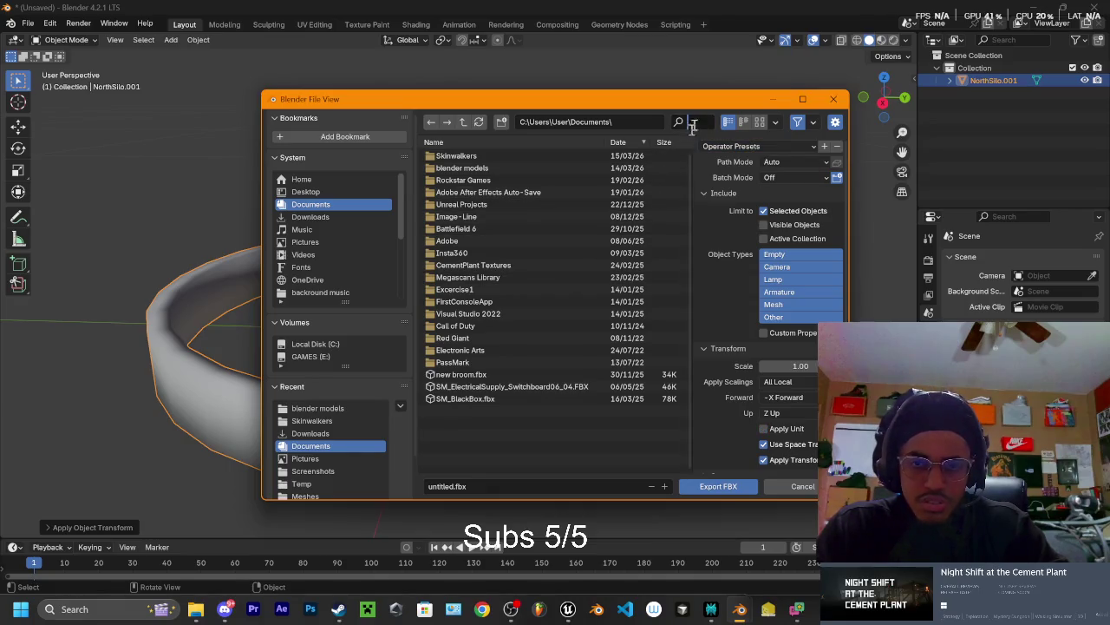
Browse to the blender models folder and filter the file list by 'silo'
type("si")
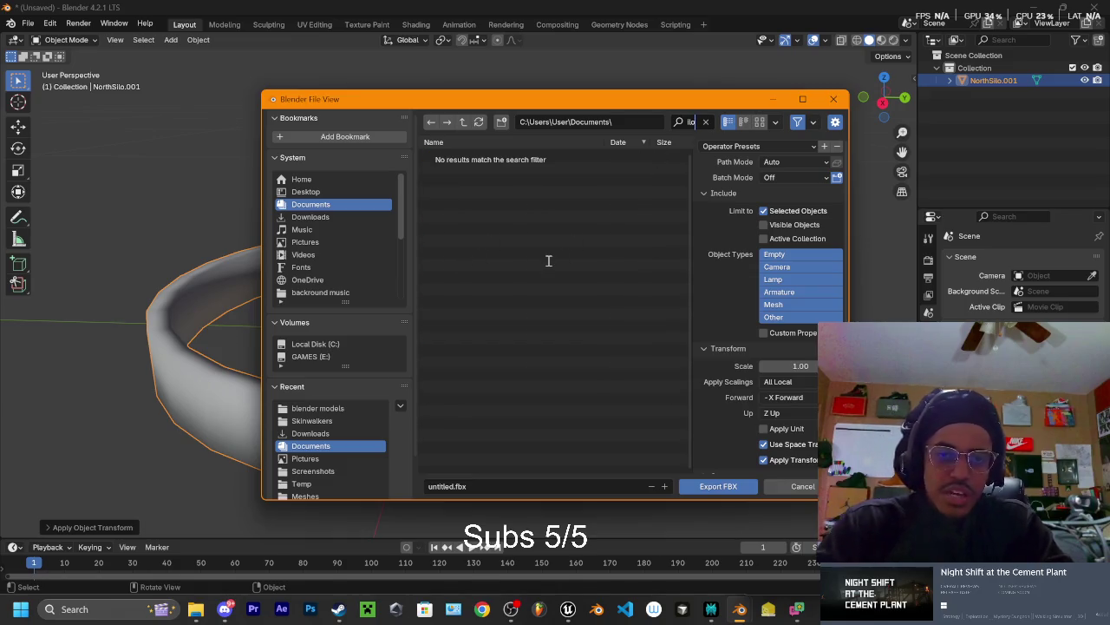
key("BackSpace")
key("BackSpace")
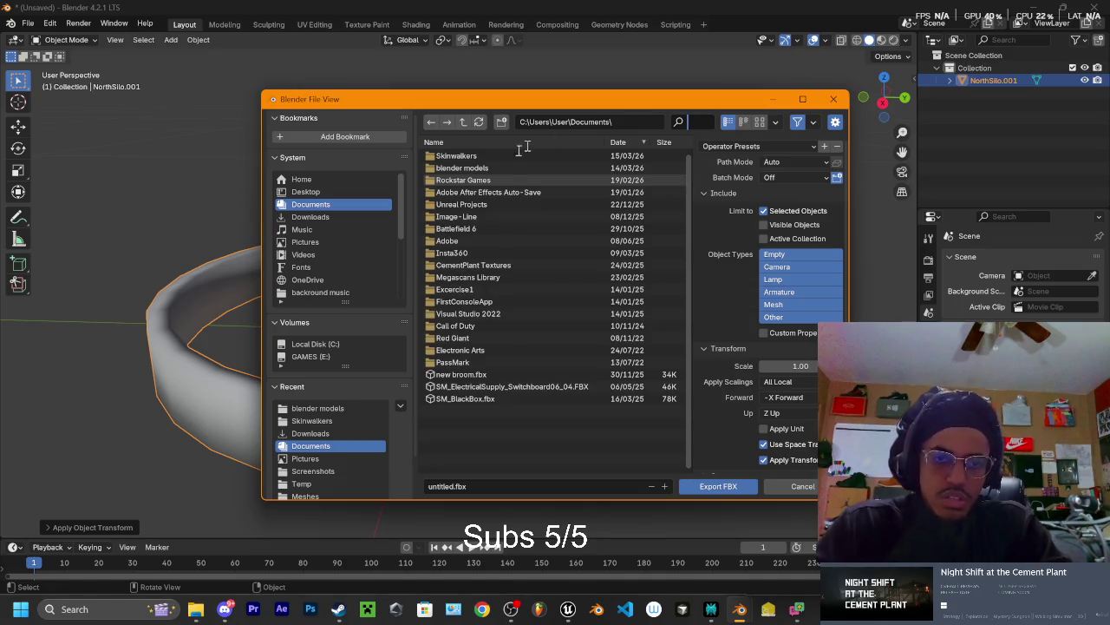
left_click(484, 168)
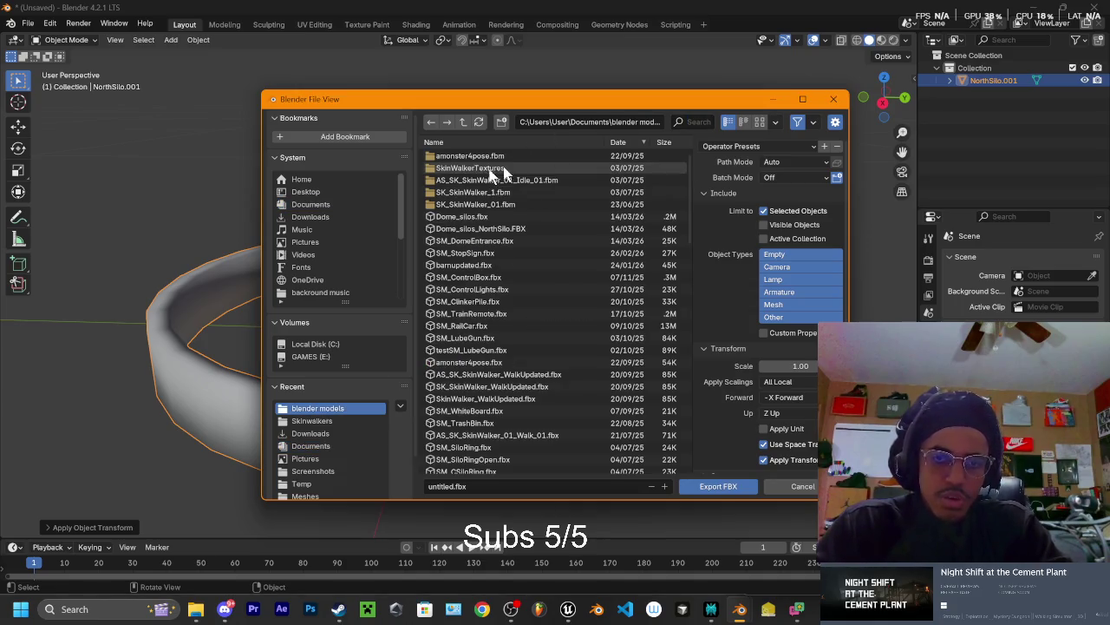
left_click(694, 120)
type("silo")
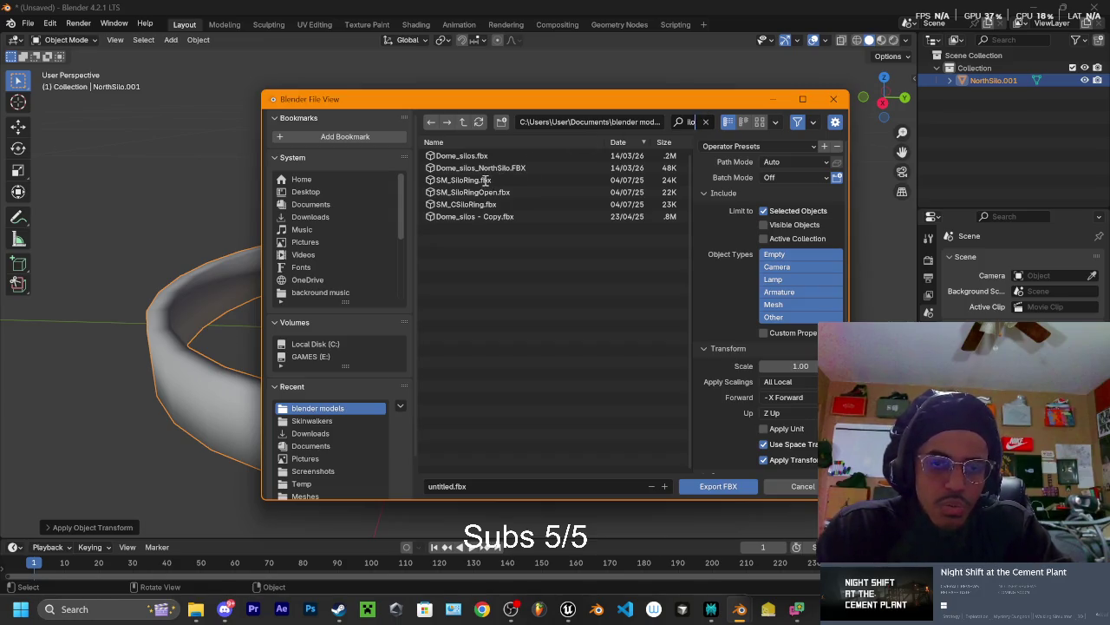
key("Return")
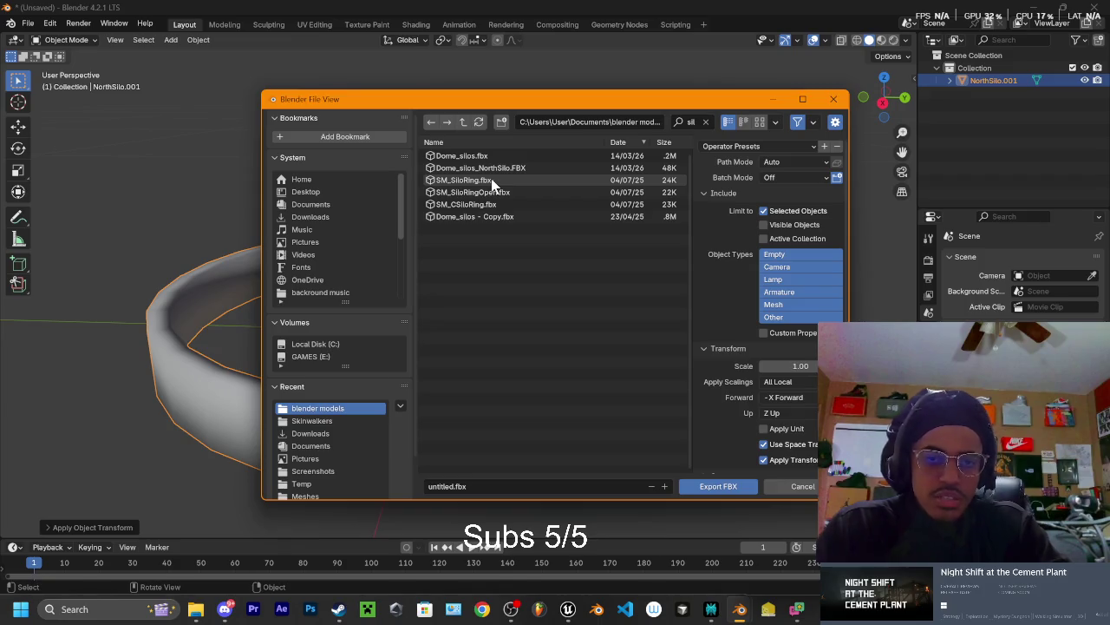
Switch to the Unreal CementPlant level and select the SM_SiloRing2 actor
left_click(713, 612)
left_click(725, 613)
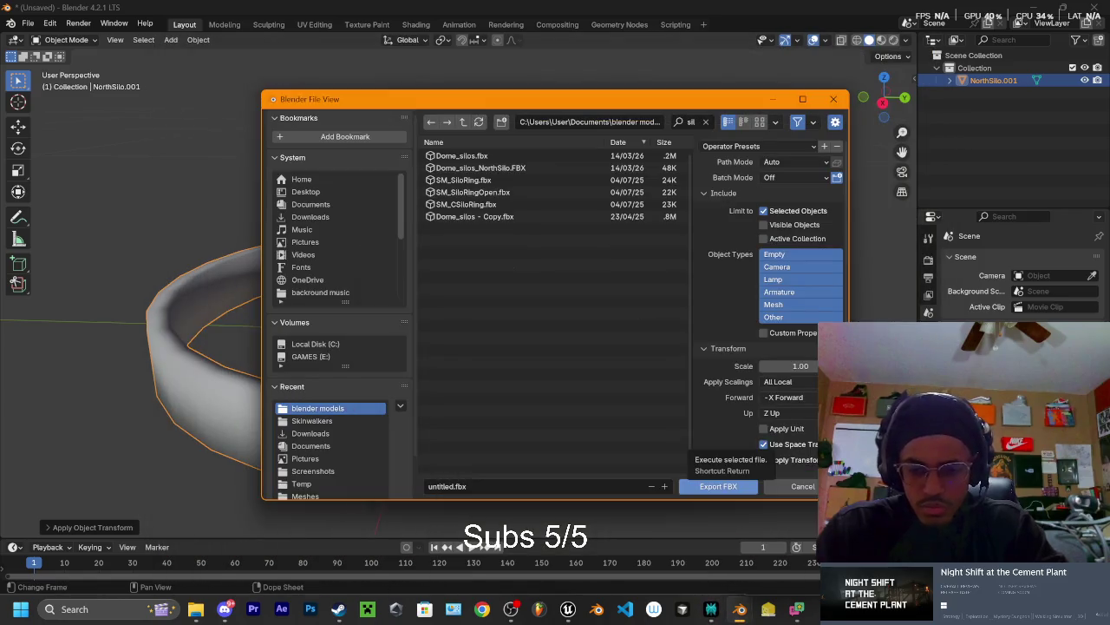
mouse_move(845, 609)
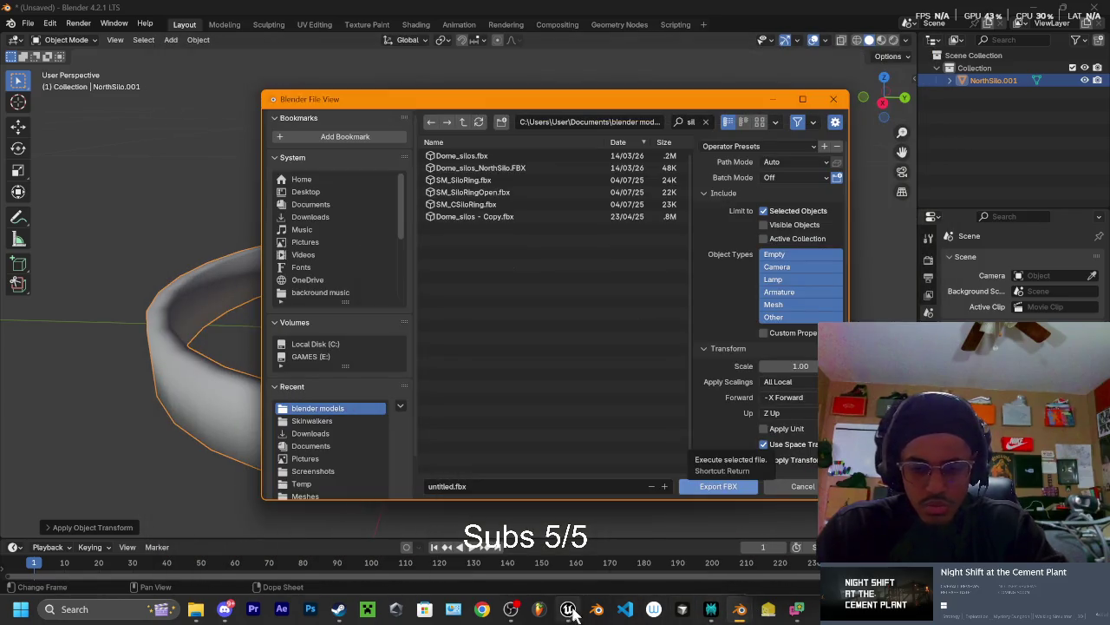
left_click(567, 609)
left_click(552, 178)
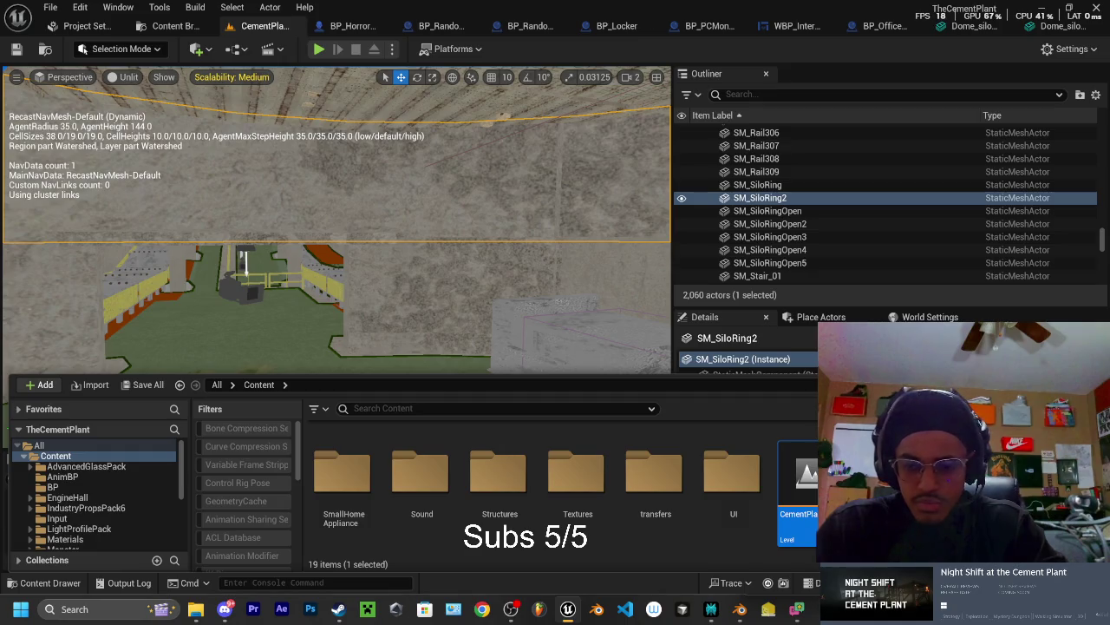
Open Perplexity from the taskbar, then bring Blender's FBX export window back to the front
mouse_move(868, 609)
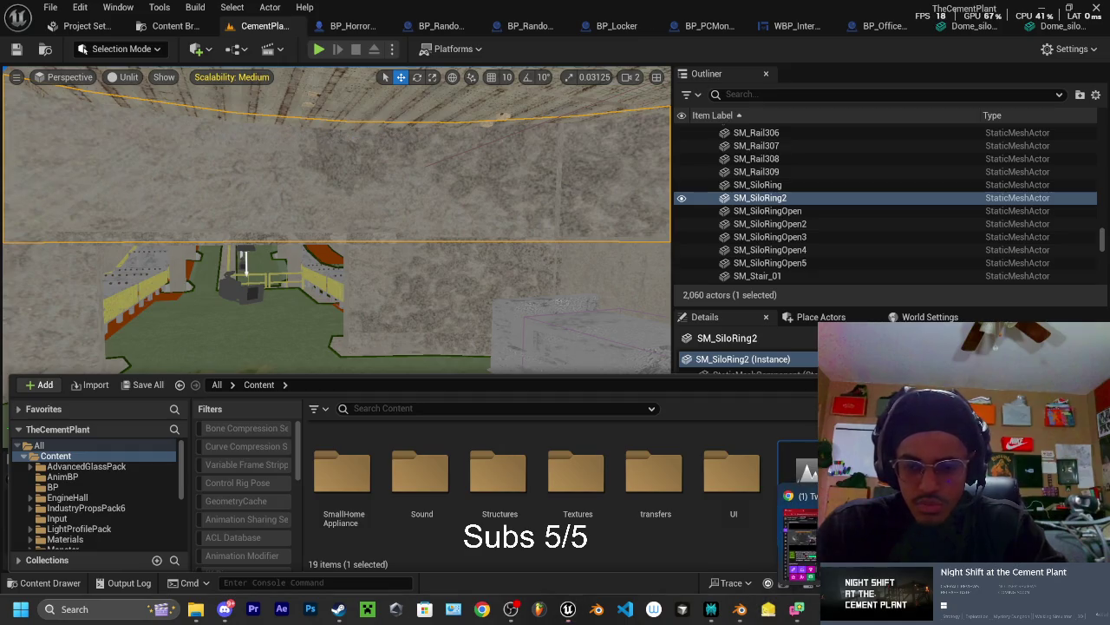
left_click(714, 610)
mouse_move(796, 612)
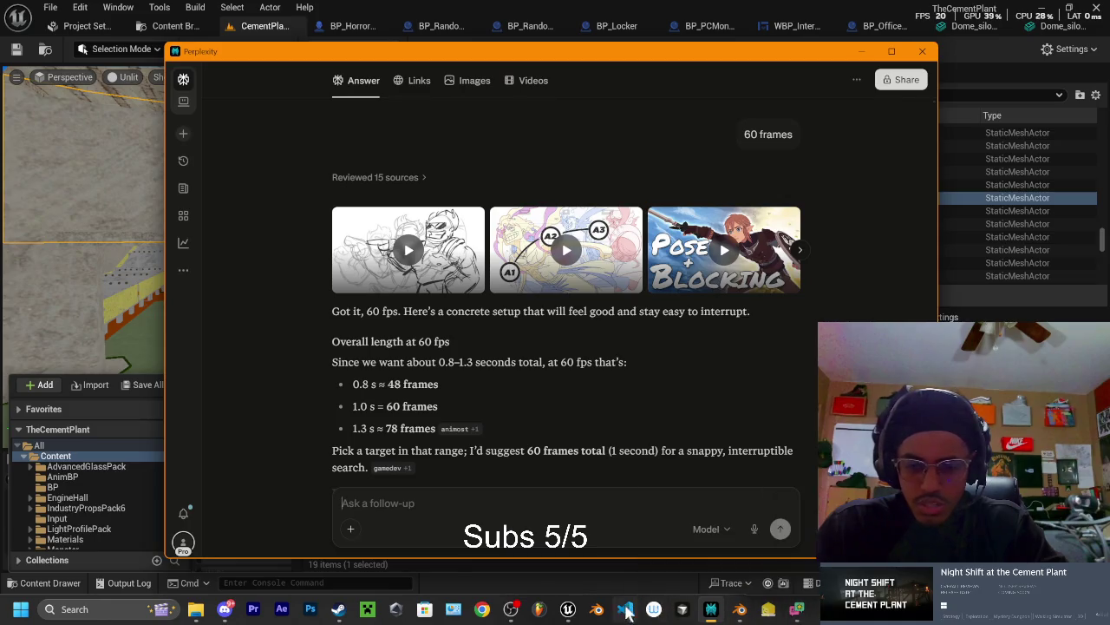
mouse_move(739, 610)
left_click(686, 498)
left_click(687, 497)
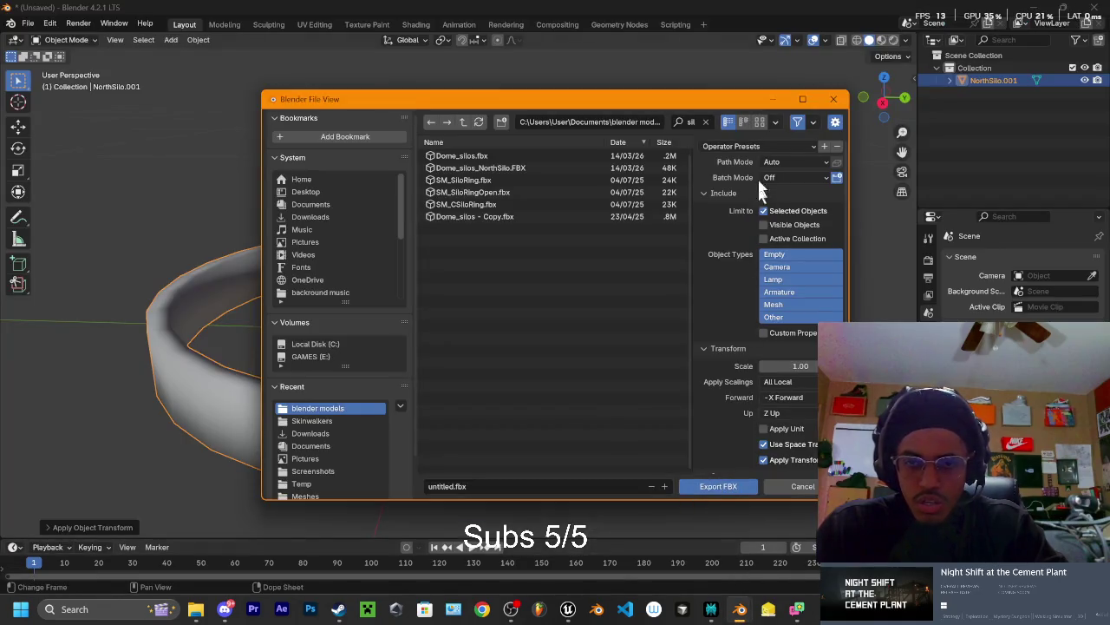
Export the ring as FBX, overwriting the existing SM_SiloRing.fbx in blender models
scroll(721, 339, "down", 2)
scroll(720, 340, "up", 2)
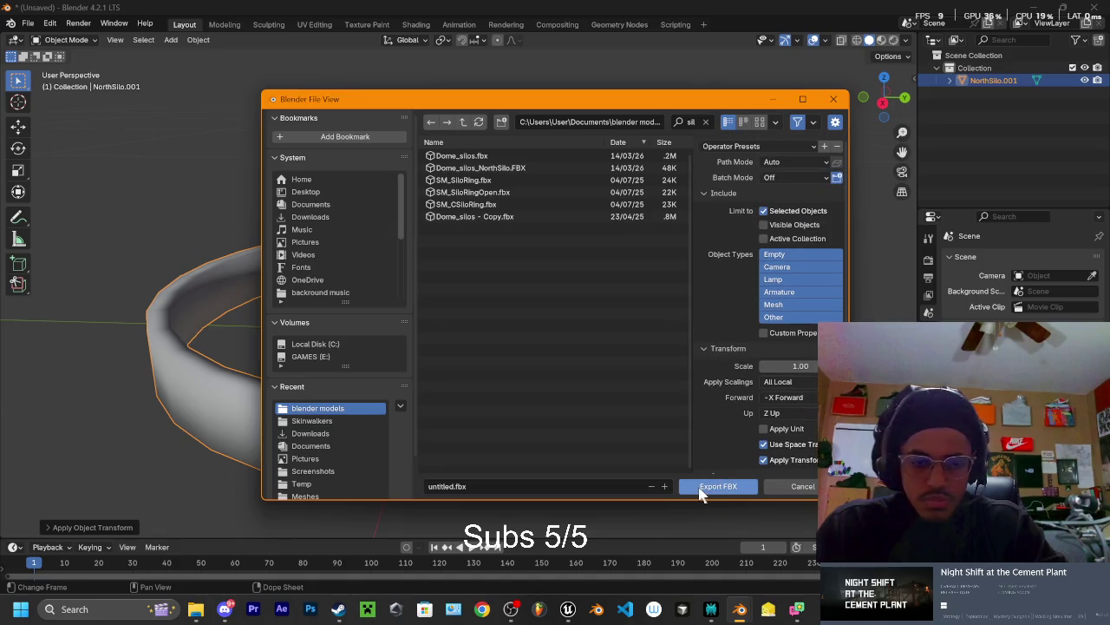
left_click(469, 182)
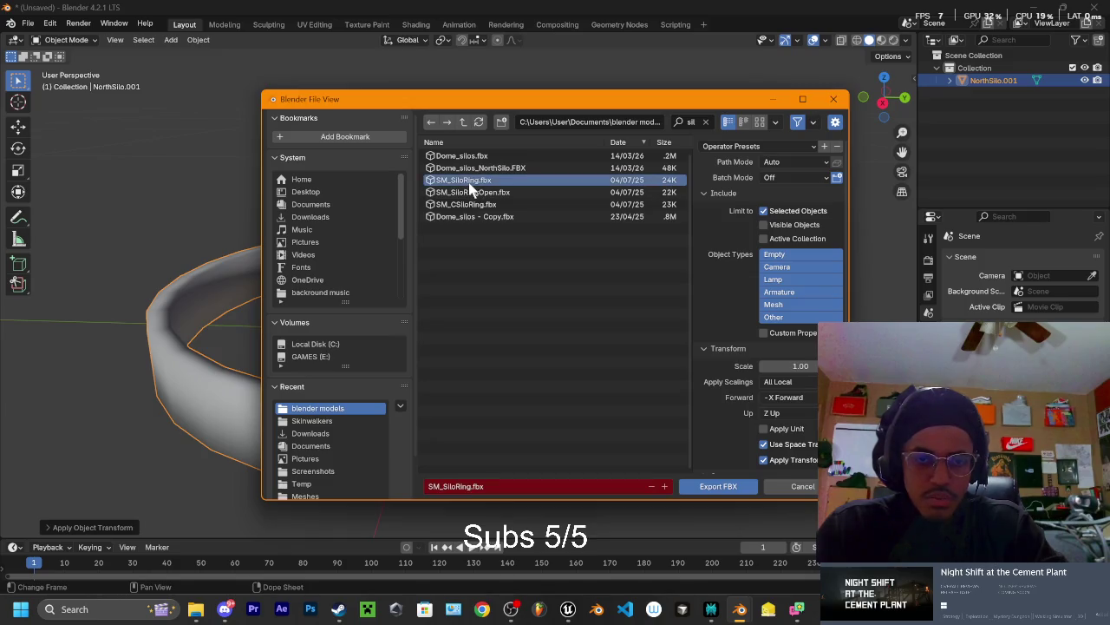
left_click(726, 488)
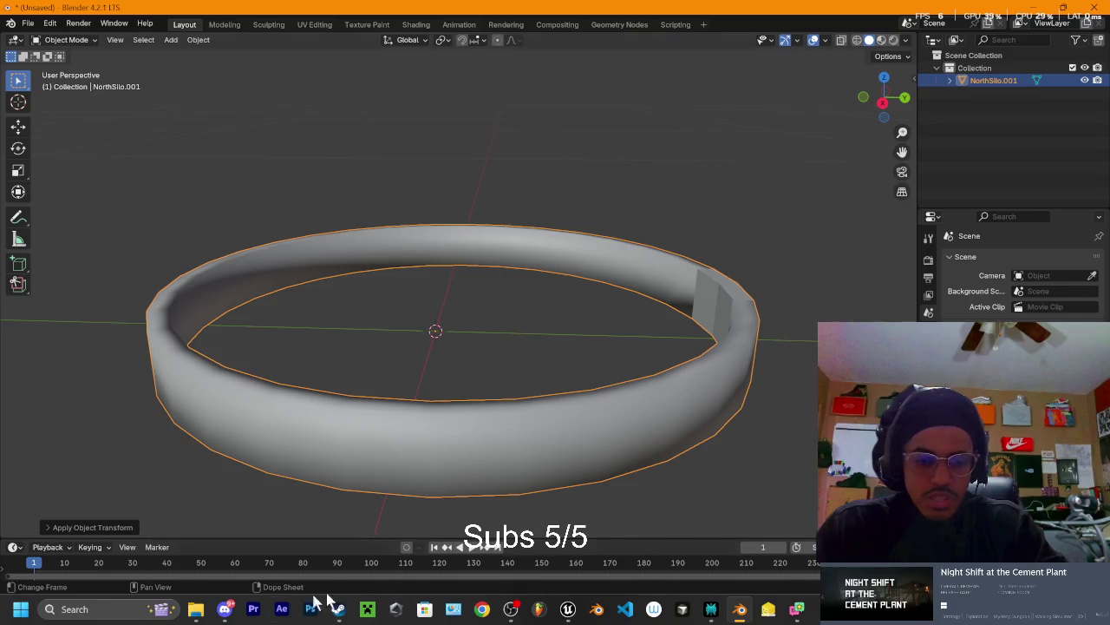
left_click(196, 610)
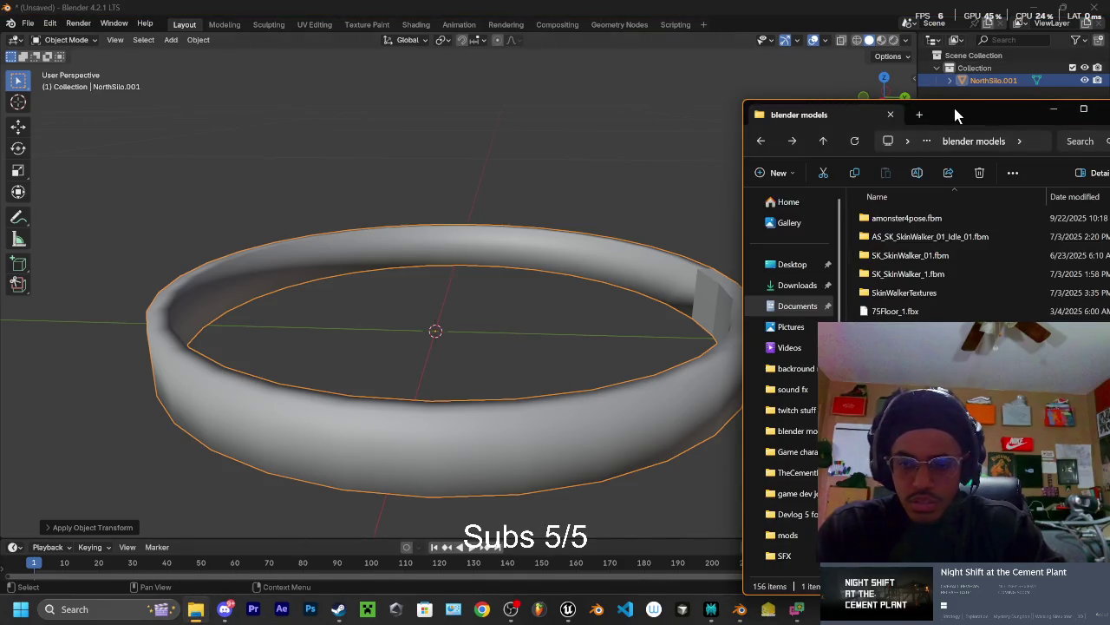
Search the blender models folder in File Explorer for 'silo' and select SM_SiloRing.fbx (24.4 KB)
left_click_drag(952, 105, 901, 85)
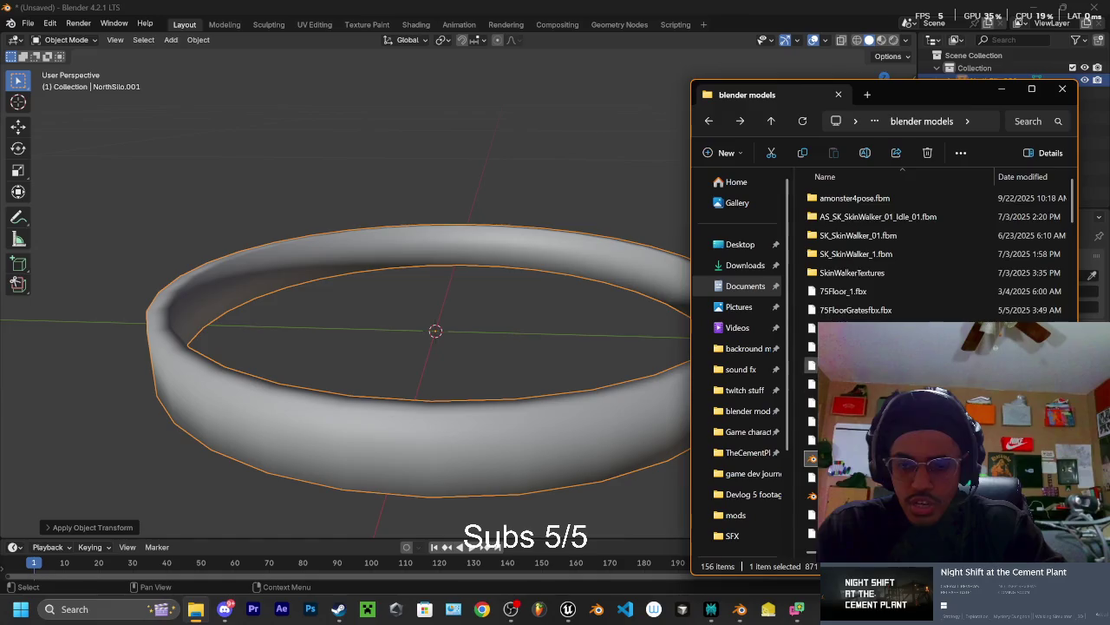
type("be")
scroll(937, 251, "down", 2)
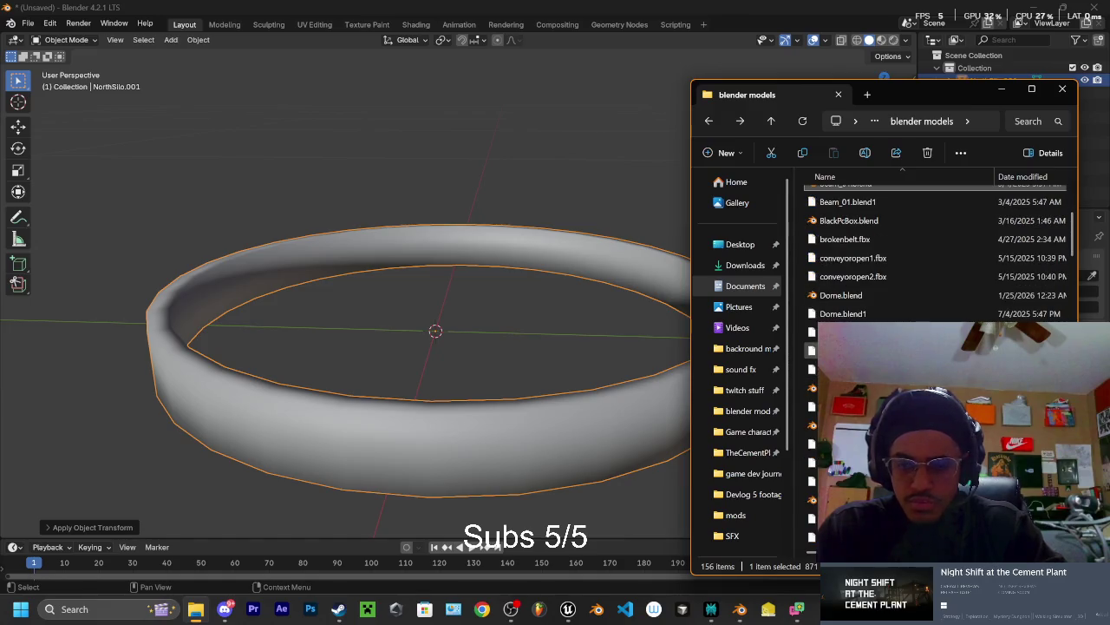
scroll(923, 225, "down", 1)
left_click(1026, 124)
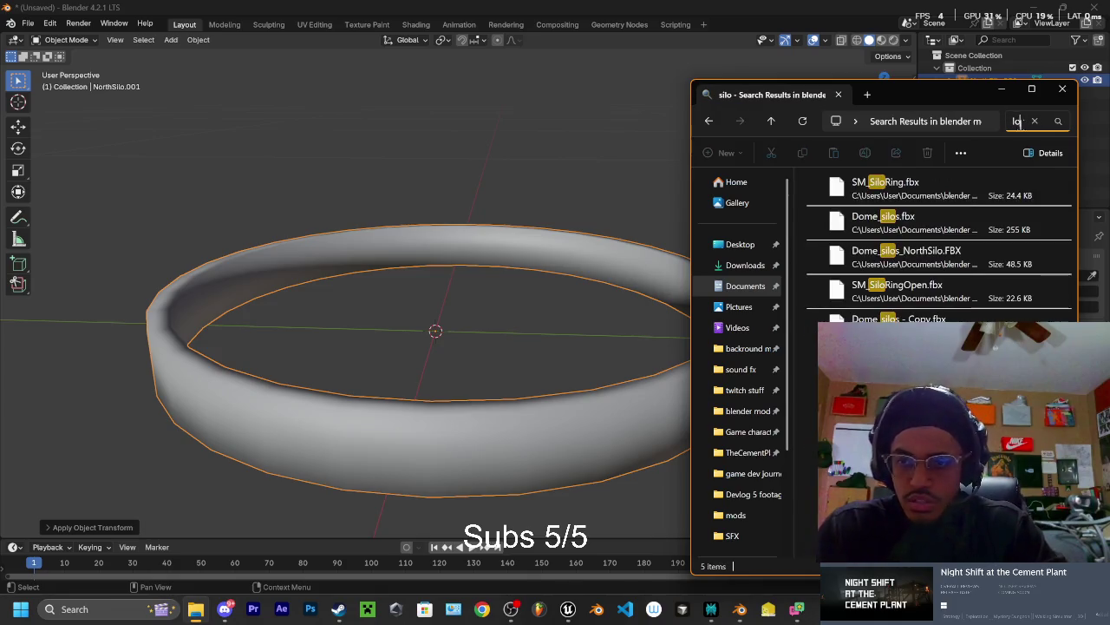
left_click(935, 196)
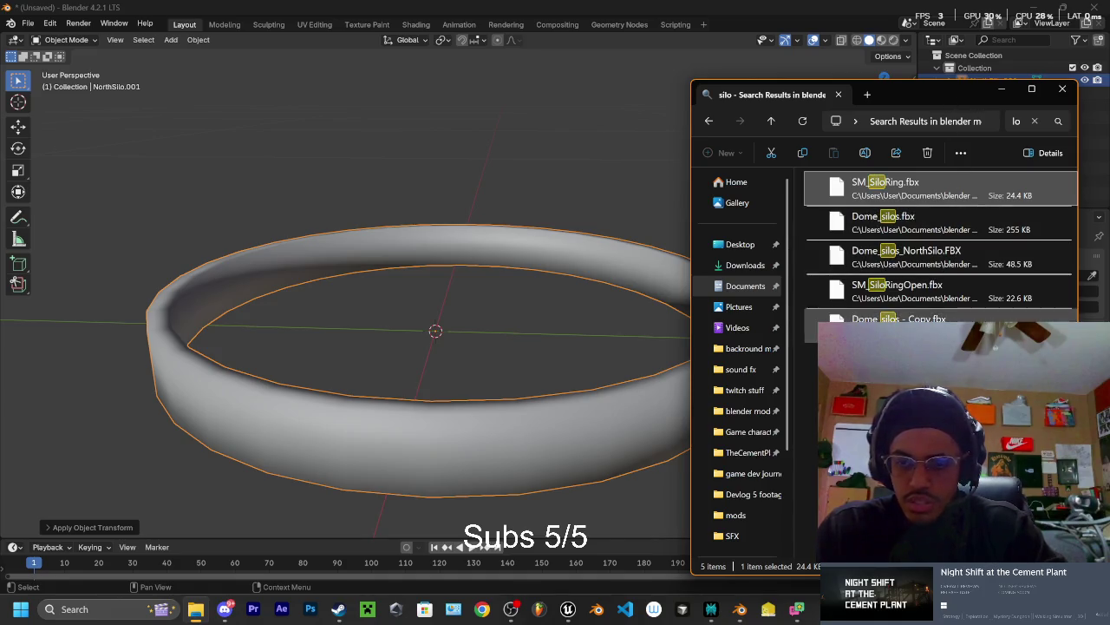
mouse_move(228, 612)
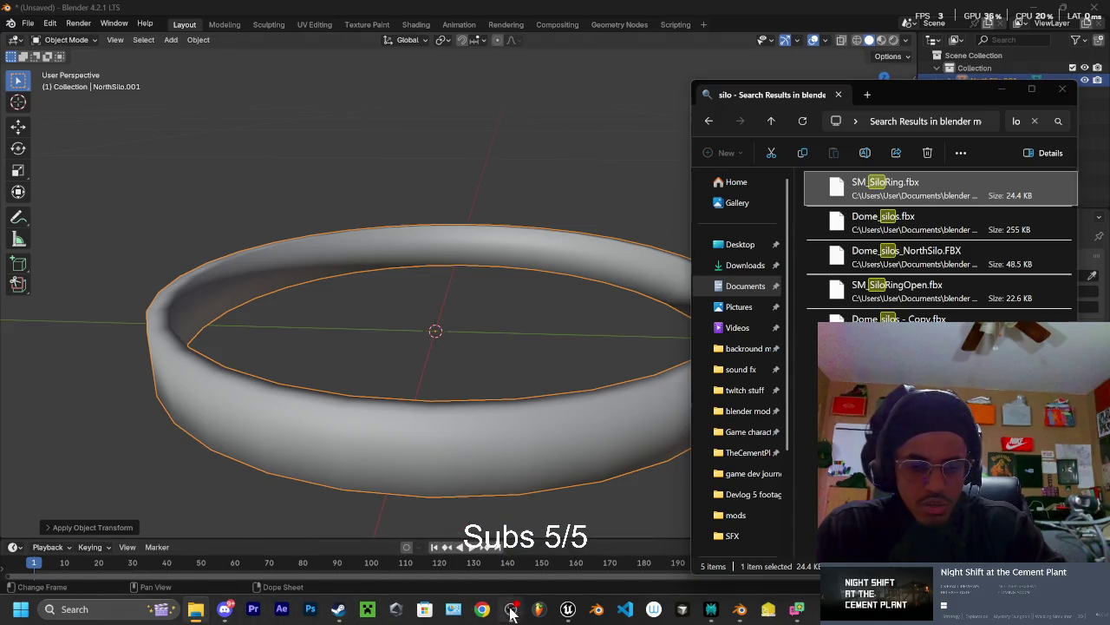
left_click(227, 610)
left_click(510, 614)
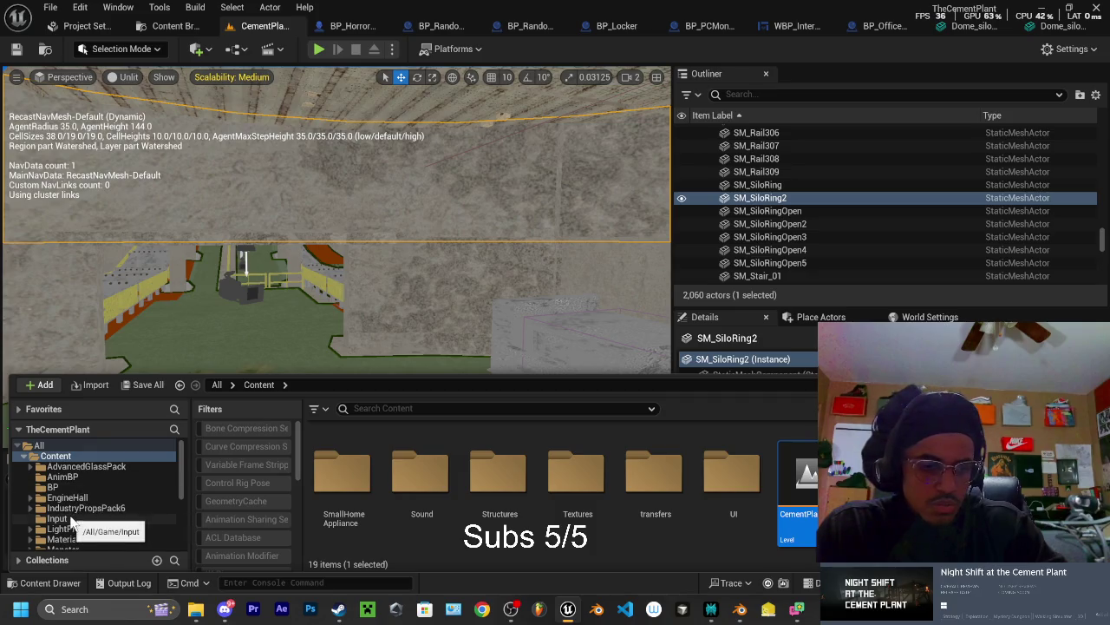
In the Content Browser, open Content > Structures and look through its DomeSilo subfolder
scroll(91, 490, "down", 2)
scroll(87, 521, "down", 1)
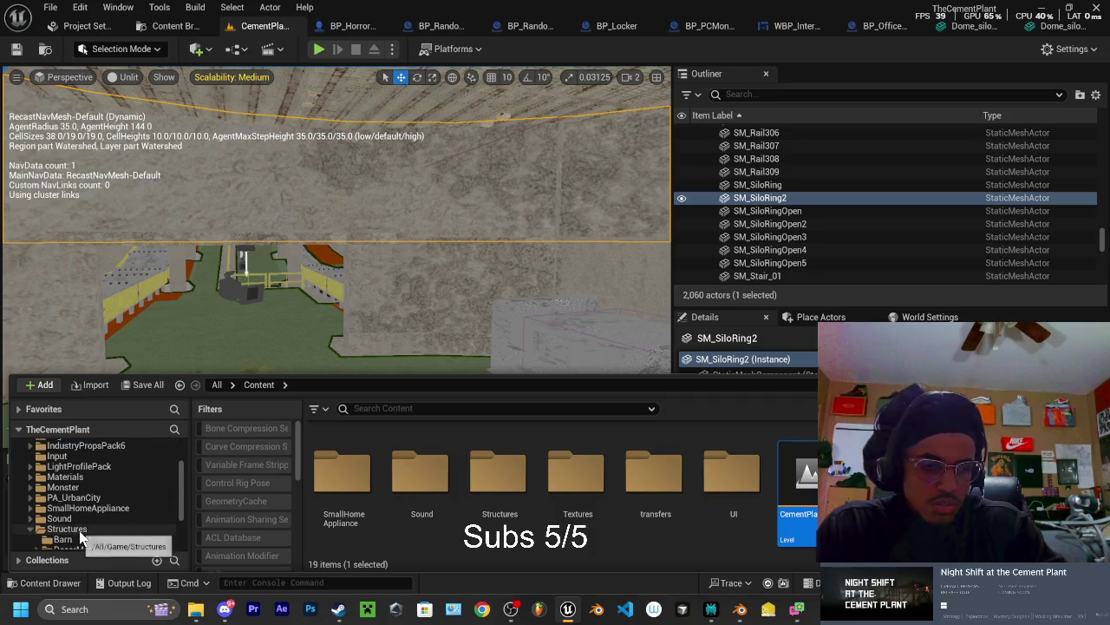
left_click(80, 529)
scroll(87, 529, "down", 2)
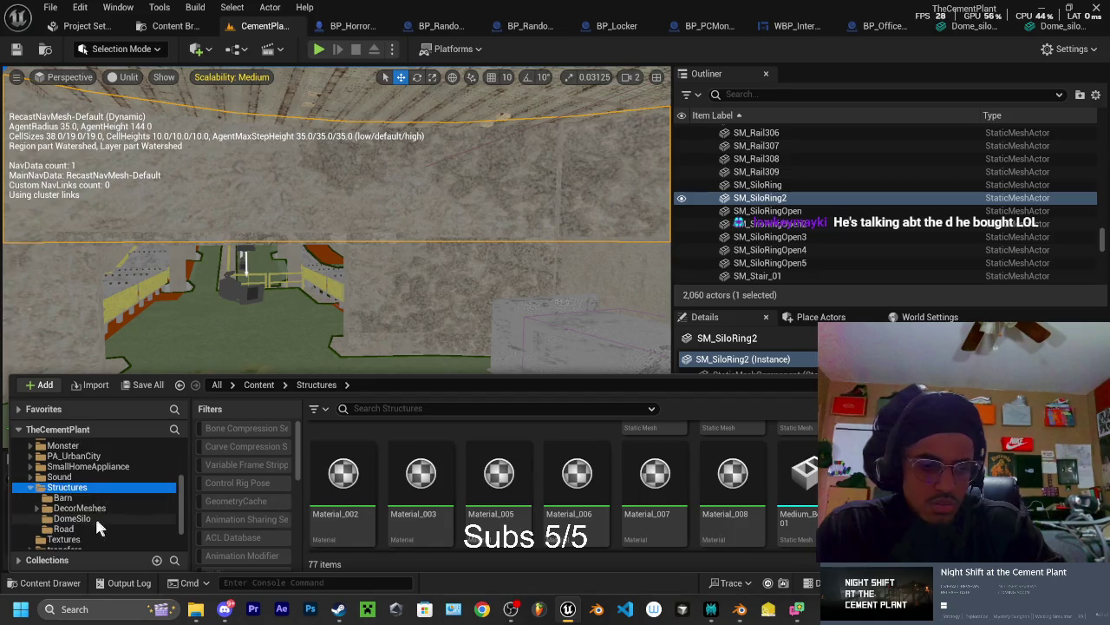
left_click(87, 518)
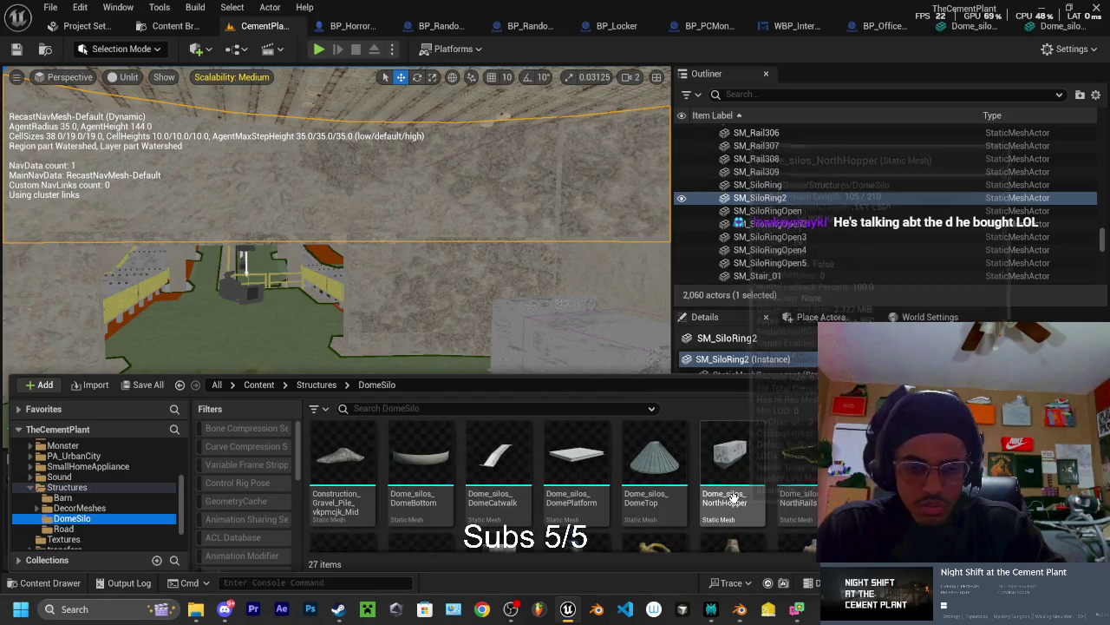
scroll(416, 490, "down", 2)
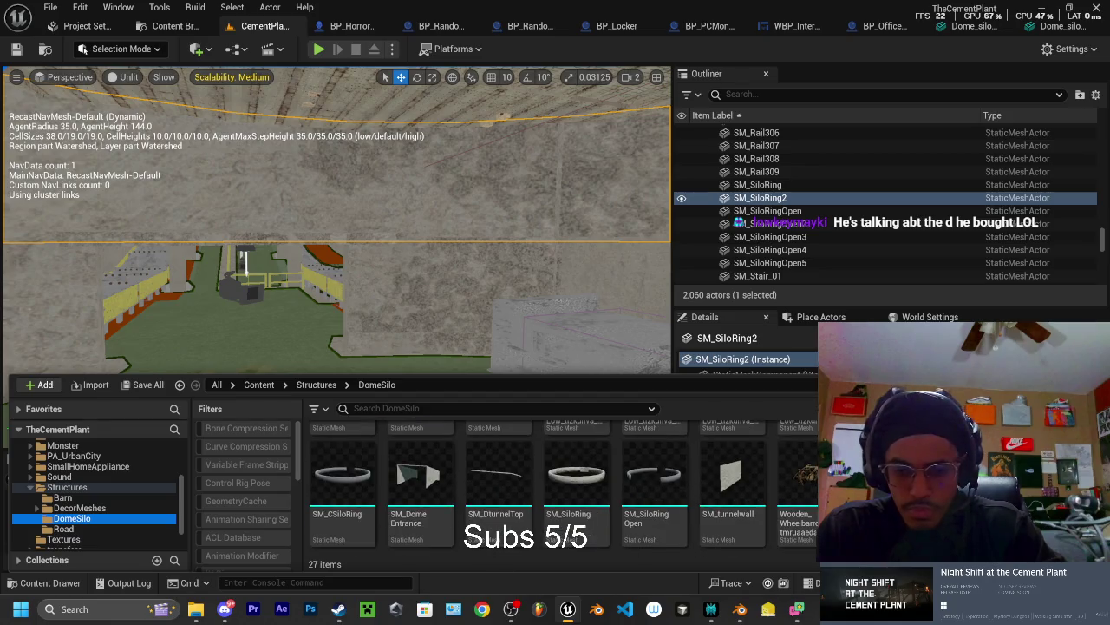
mouse_move(661, 529)
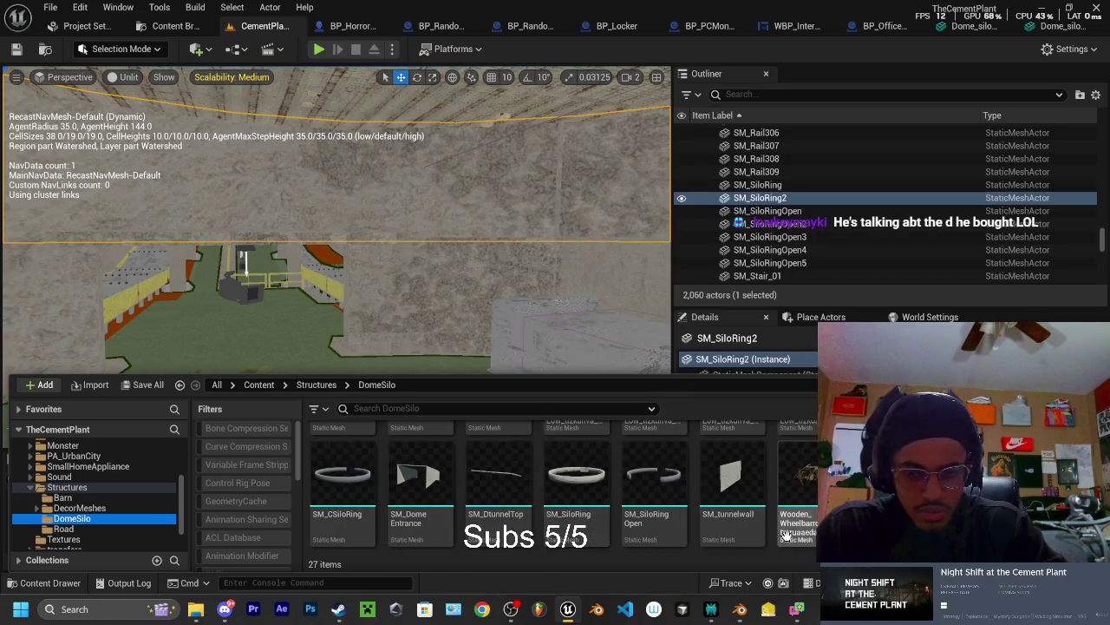
scroll(477, 503, "up", 2)
scroll(563, 486, "up", 3)
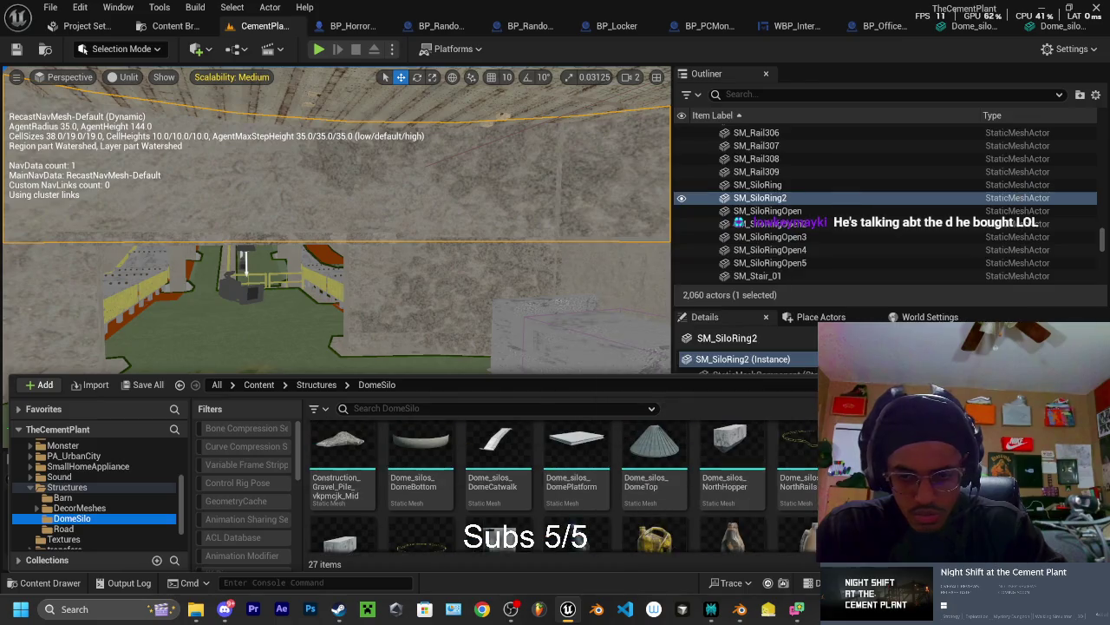
mouse_move(426, 455)
scroll(426, 455, "down", 4)
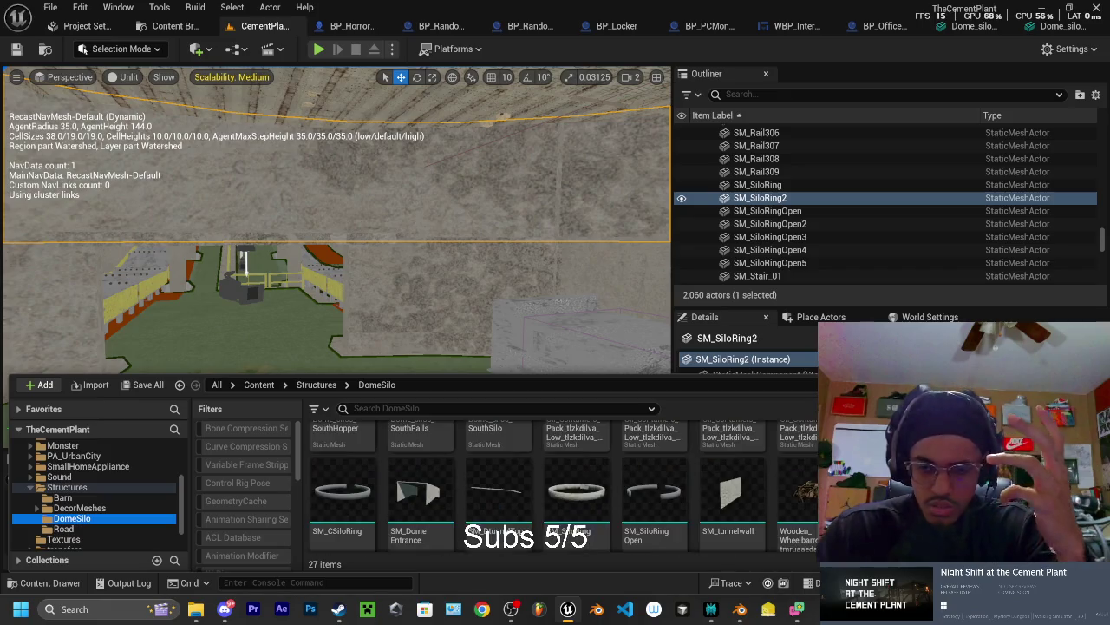
Go back to Structures and search it for 'ring' to list the three silo ring meshes
left_click(66, 486)
left_click(356, 408)
type("ring")
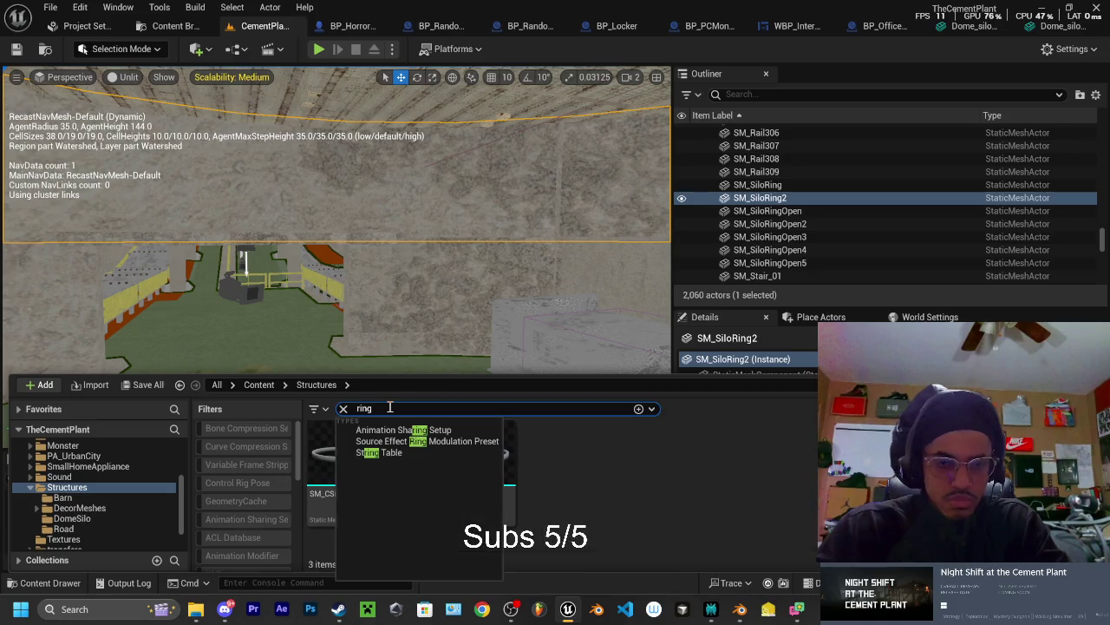
left_click(628, 500)
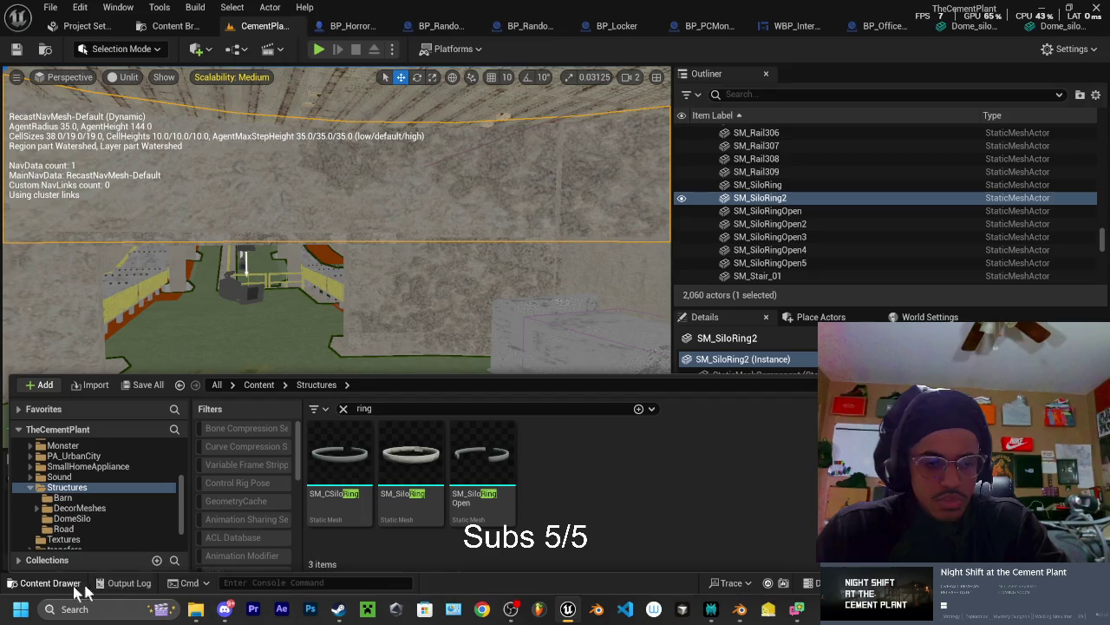
left_click(196, 609)
Import SM_SiloRing.fbx from Explorer into the Structures folder as SM_SiloRing
mouse_move(920, 195)
left_mouse_down()
mouse_move(592, 473)
mouse_move(590, 488)
left_mouse_up()
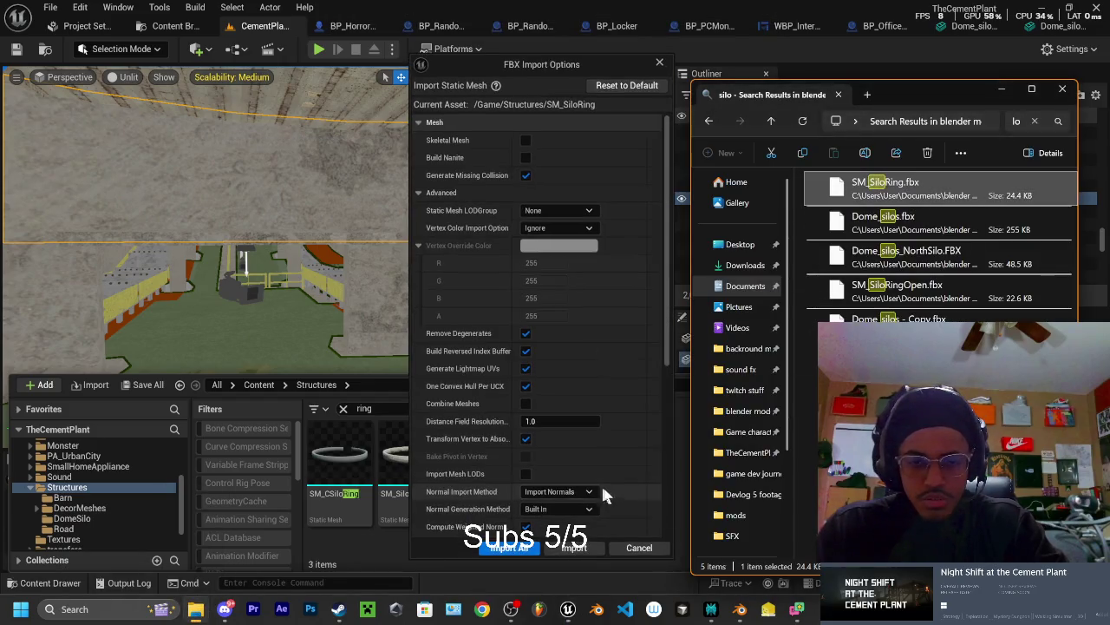
left_click(528, 553)
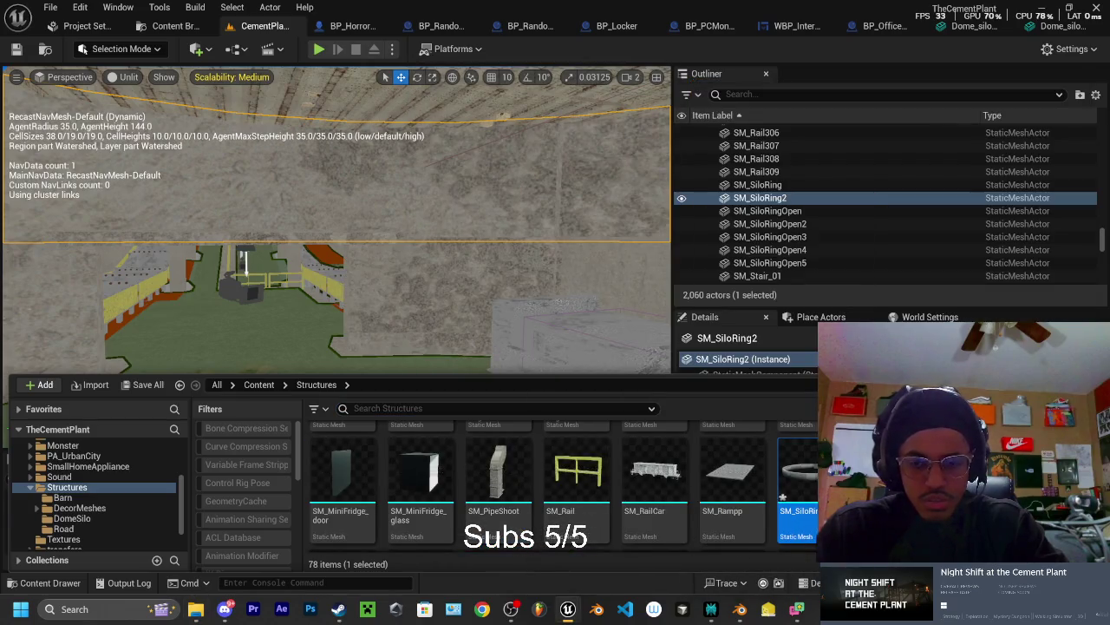
scroll(512, 512, "up", 5)
scroll(564, 486, "down", 5)
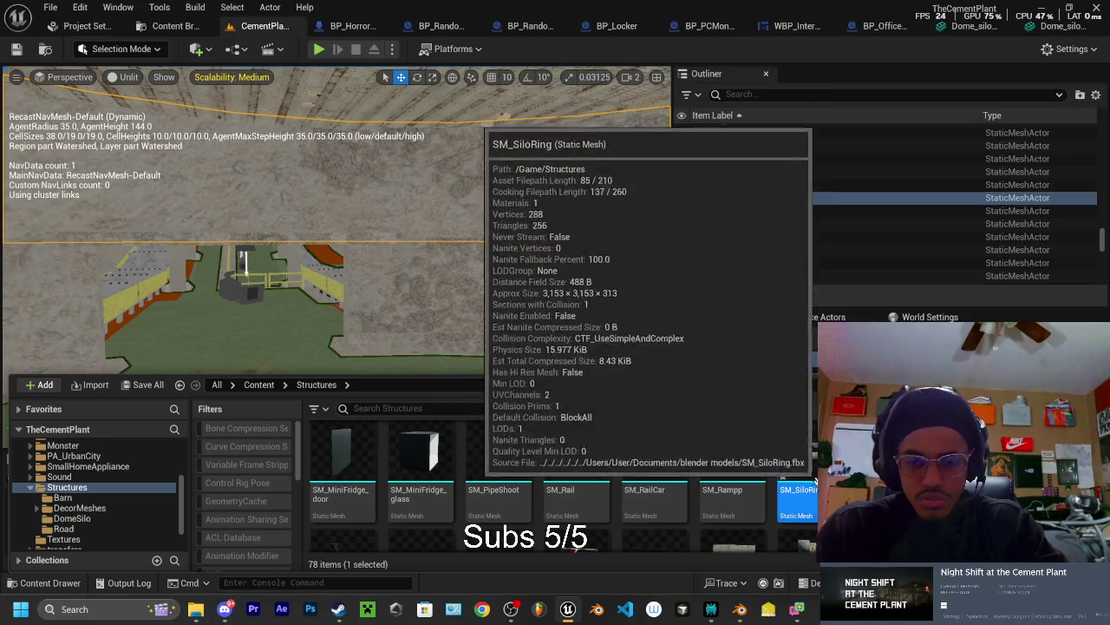
Place a test SM_SiloRing copy in the level, delete it, and select SM_SiloRing2
mouse_move(798, 460)
left_mouse_down()
mouse_move(442, 299)
mouse_move(373, 217)
mouse_move(434, 260)
mouse_move(274, 242)
mouse_move(156, 359)
left_mouse_up()
key("Delete")
left_click(157, 360)
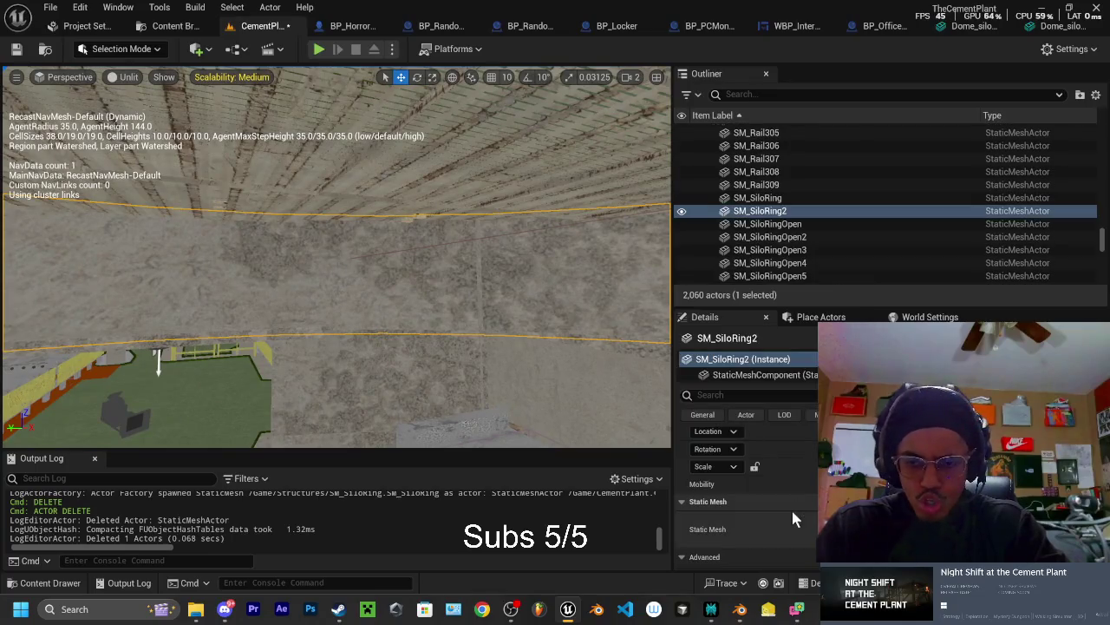
Open SM_SiloRing in the Static Mesh Editor, reimport the base mesh, and inspect the concrete texturing
key("ctrl+space")
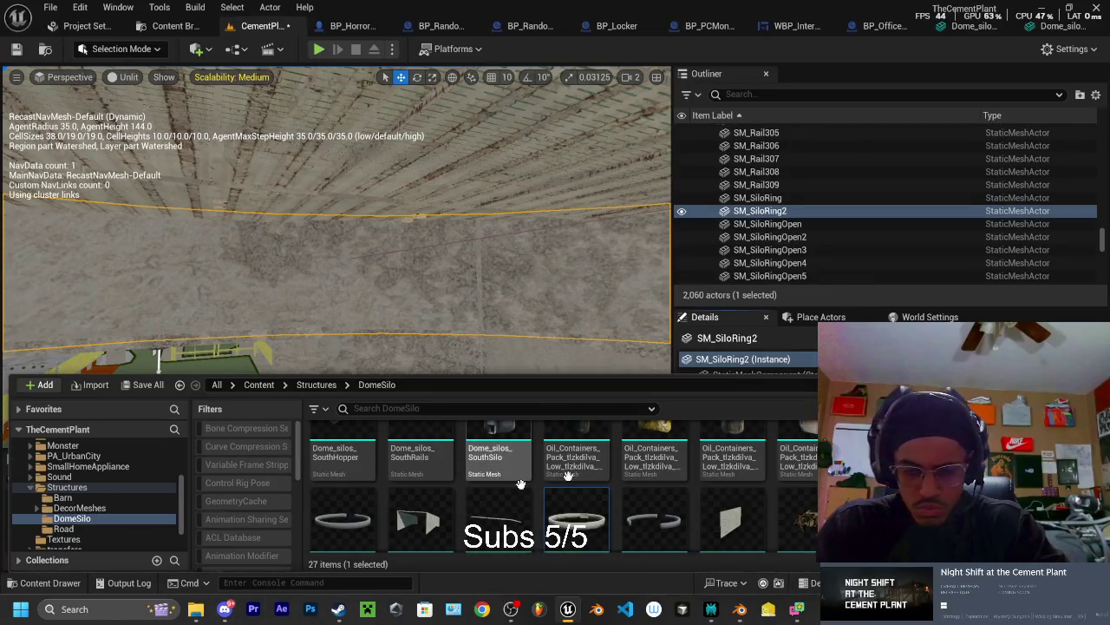
left_click(653, 486)
left_click(579, 518)
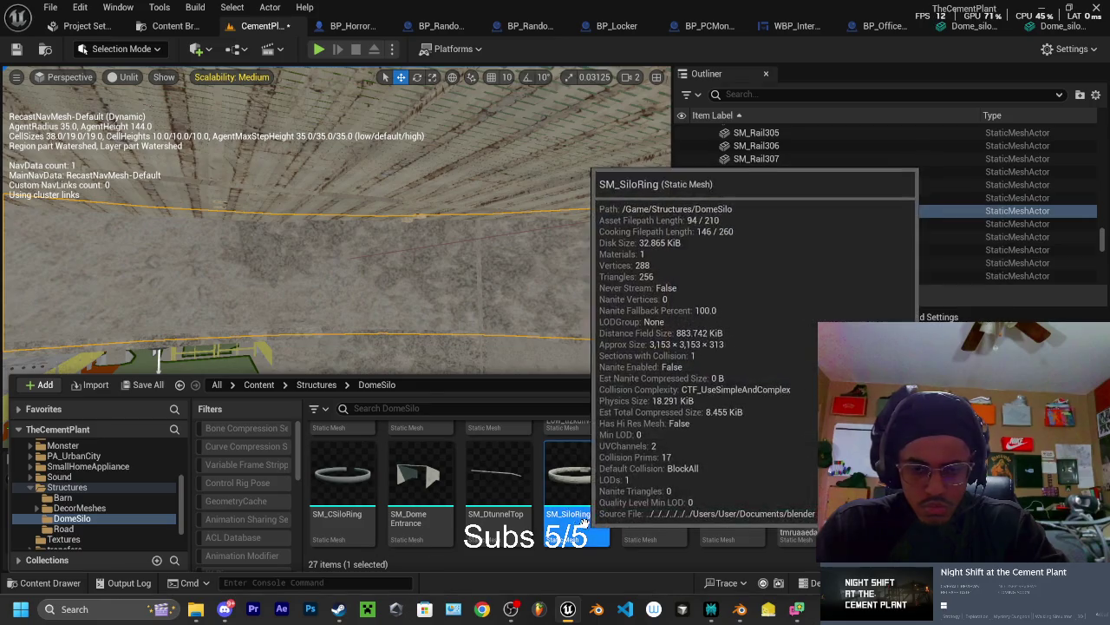
scroll(579, 512, "up", 5)
scroll(638, 479, "down", 5)
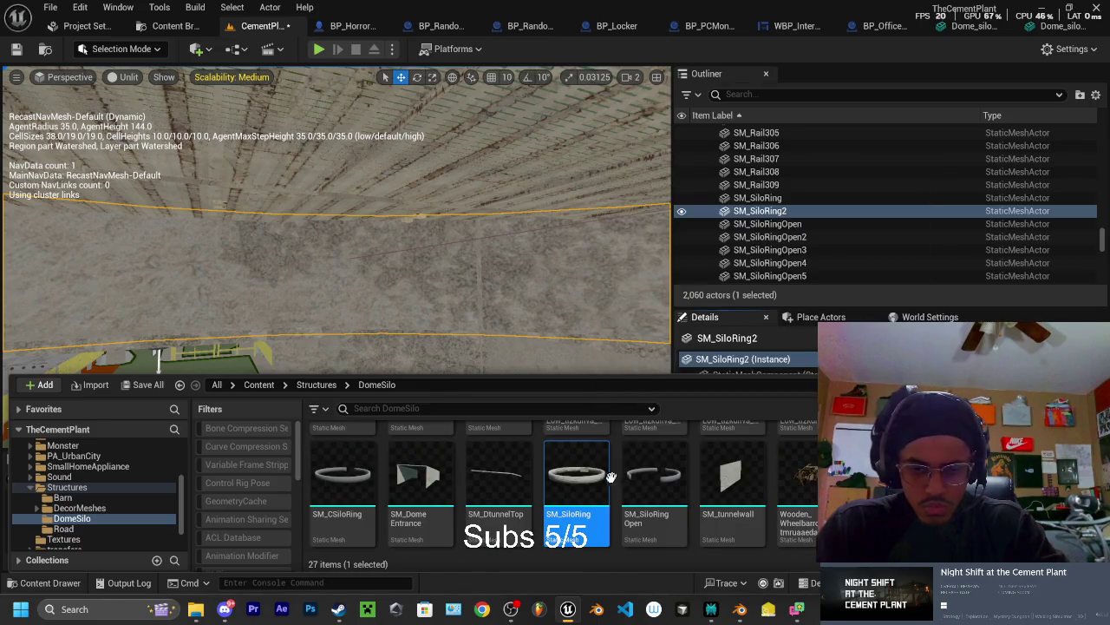
double_click(572, 495)
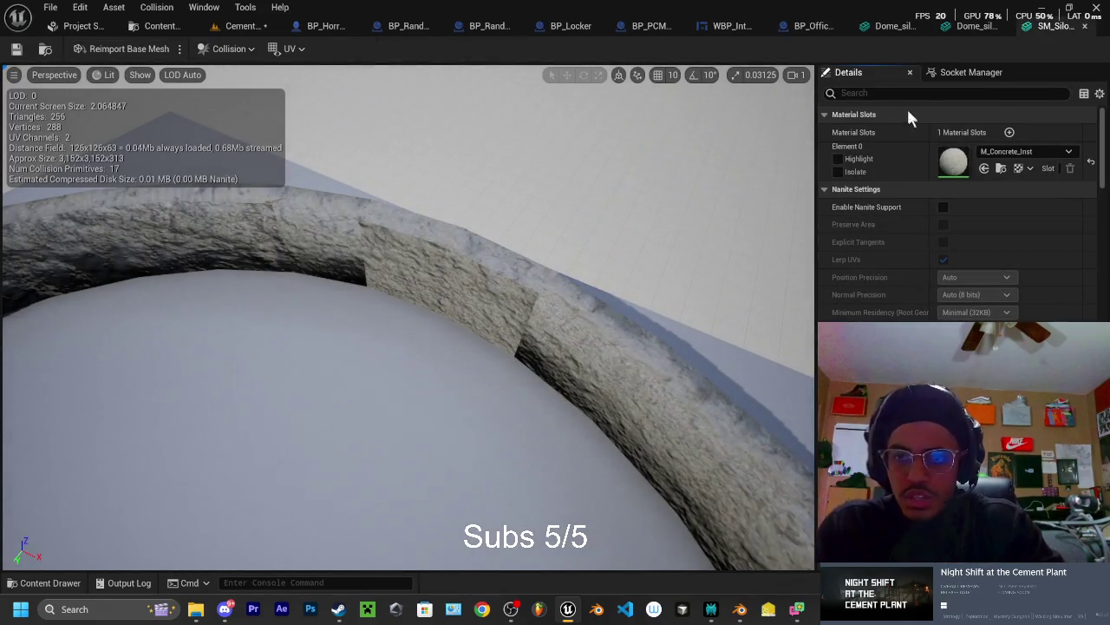
left_click(132, 49)
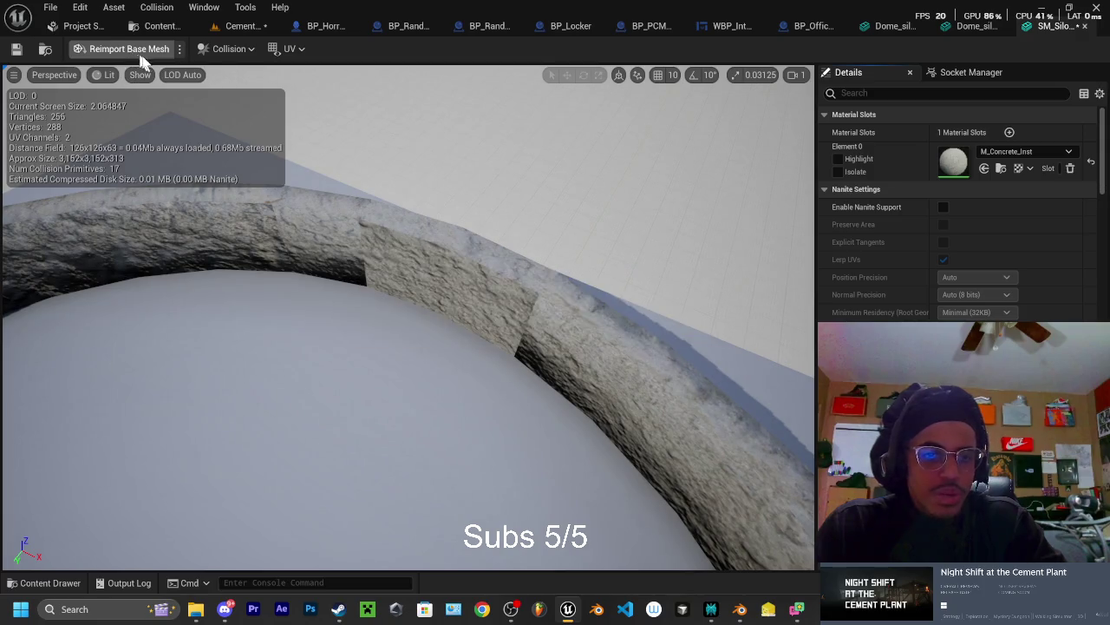
left_click_drag(616, 240, 617, 240)
Return to the CementPlant level and select the SM_DomeEntrance mesh
left_click(243, 25)
left_click_drag(251, 151, 251, 151)
left_click_drag(260, 284, 260, 284)
left_click(261, 285)
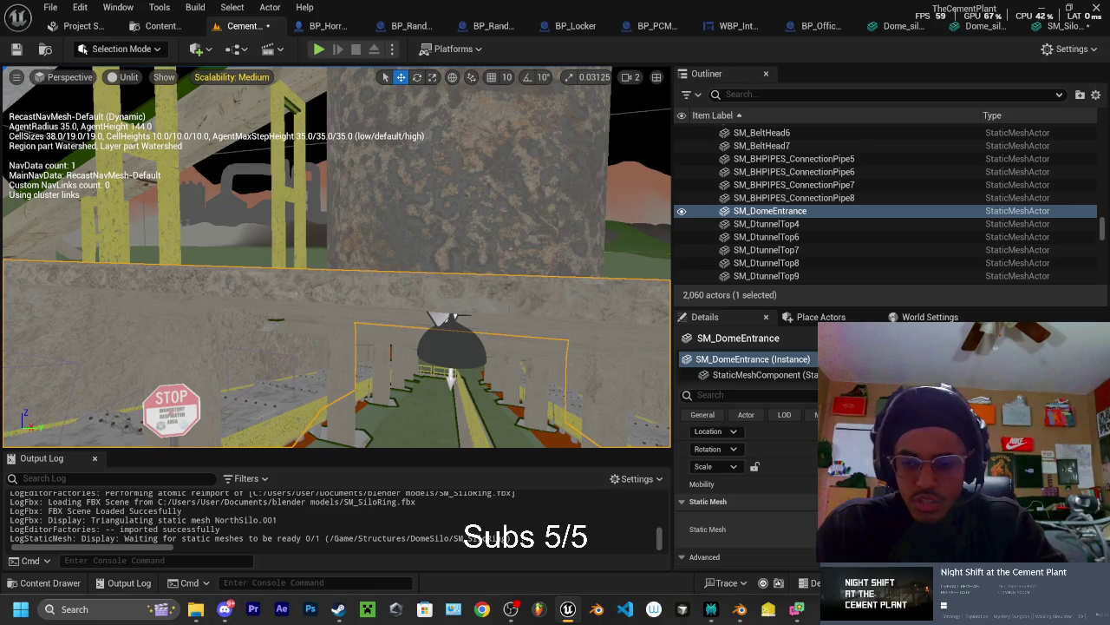
Reimport SM_DomeEntrance from its updated FBX and go back to the CementPlant level
key("ctrl+b")
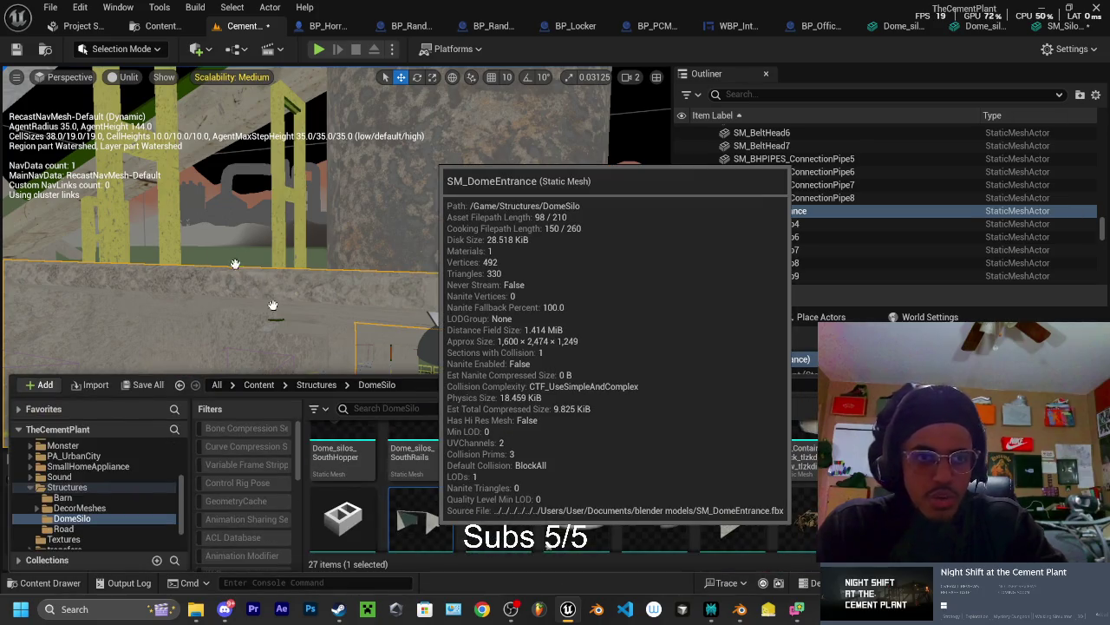
double_click(431, 519)
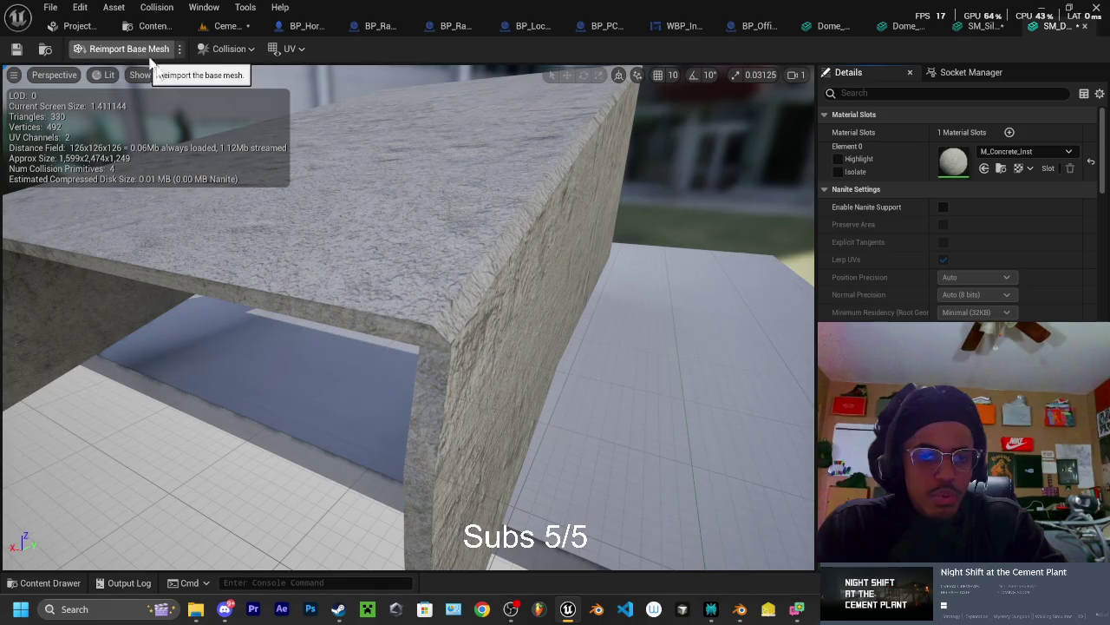
left_click(132, 49)
left_click(227, 26)
left_click_drag(346, 193, 346, 192)
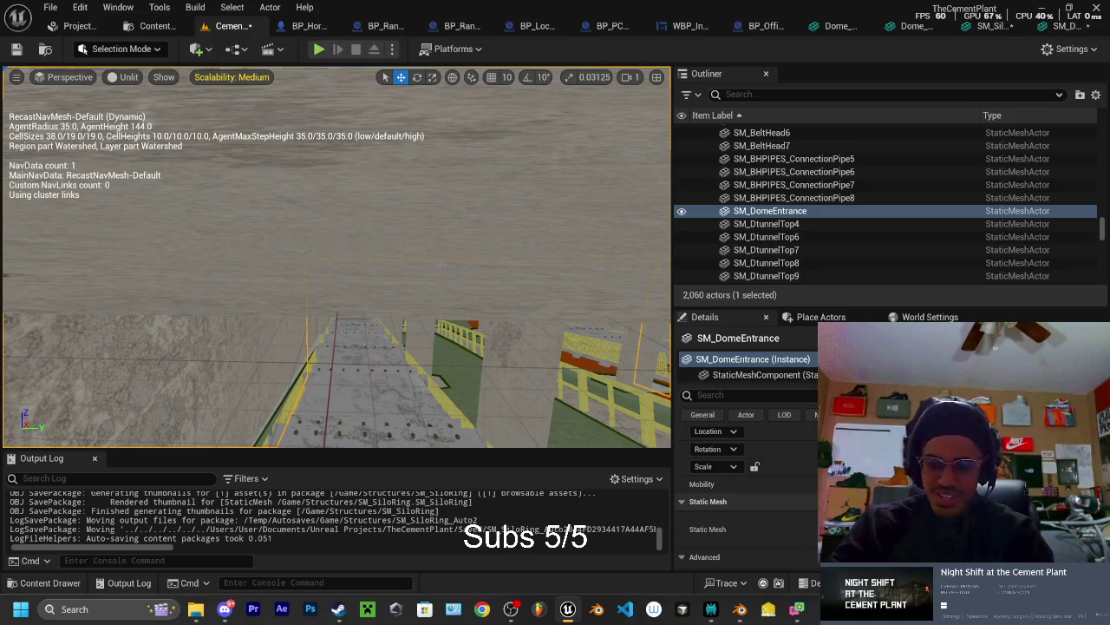
Save the CementPlant level and the modified silo ring mesh assets with Save Selected
key("ctrl+shift+s")
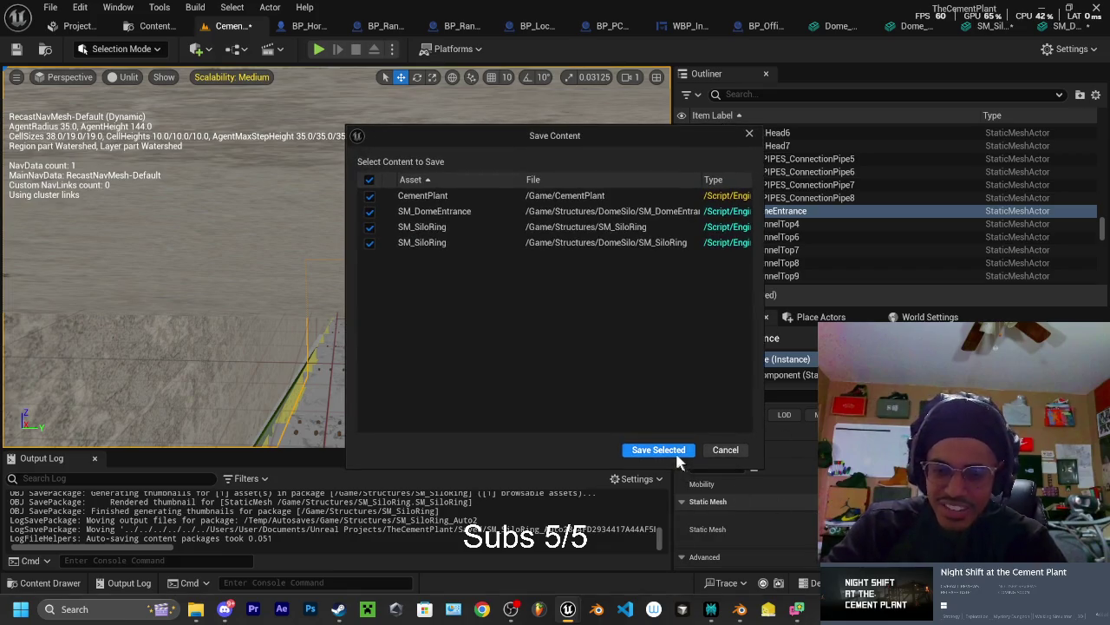
left_click(678, 447)
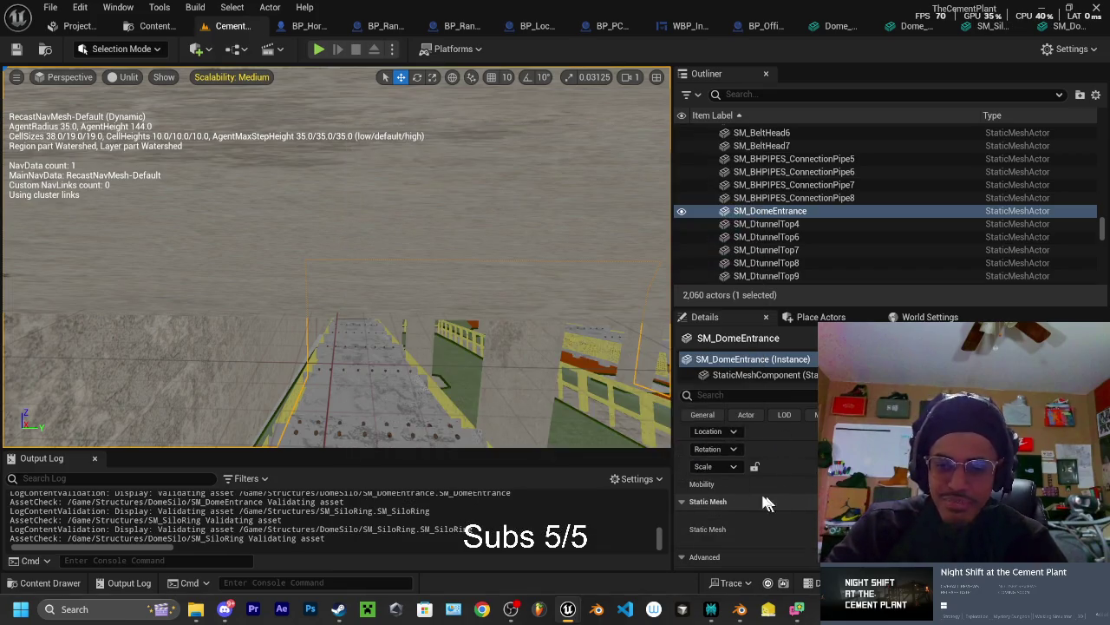
scroll(727, 550, "down", 2)
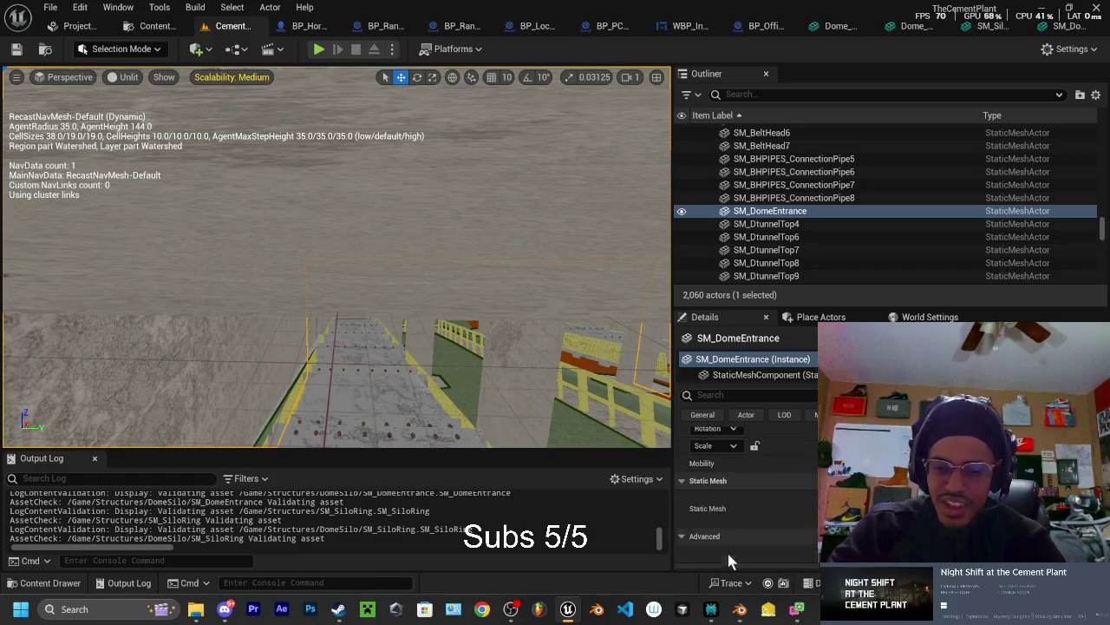
scroll(801, 515, "up", 4)
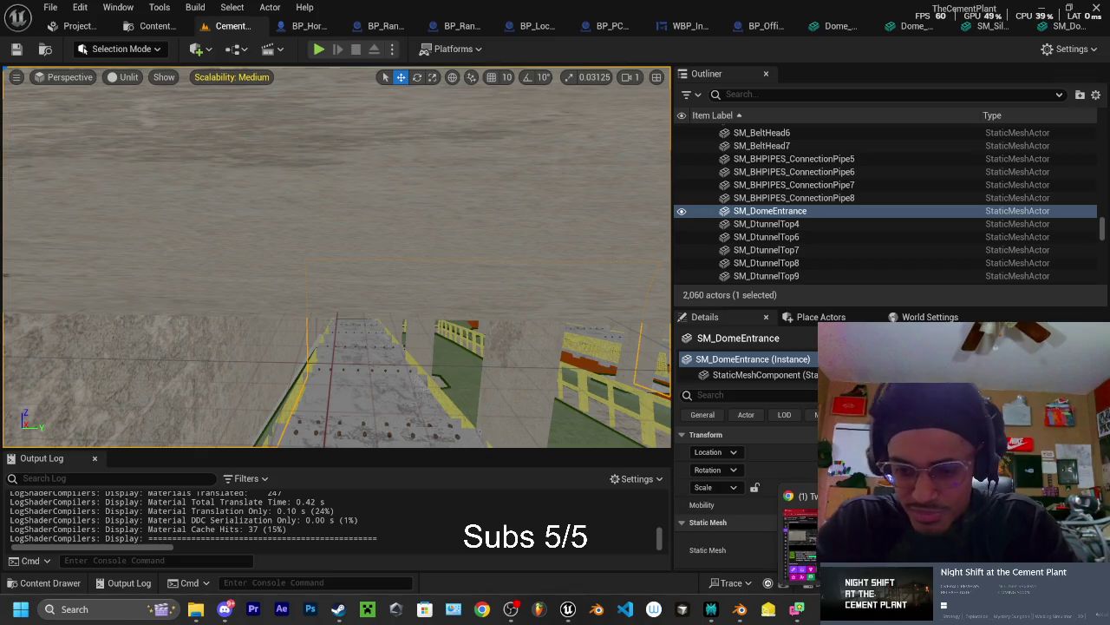
Switch to the browser and return to the previously watched YouTube video
key("alt+Tab")
scroll(426, 289, "down", 2)
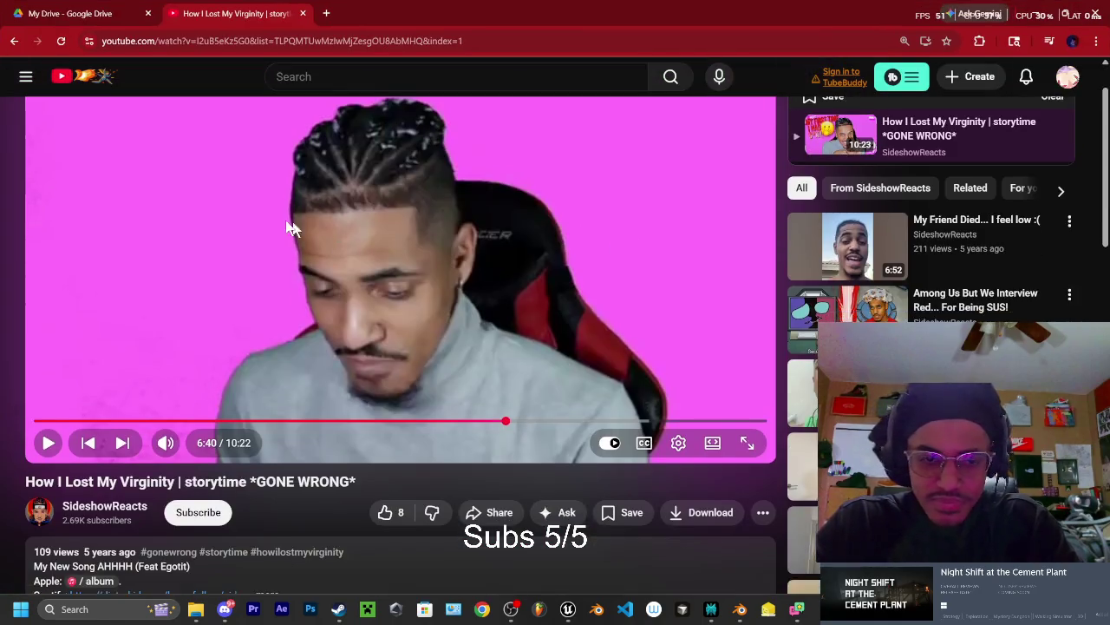
scroll(426, 290, "up", 2)
key("alt+Left")
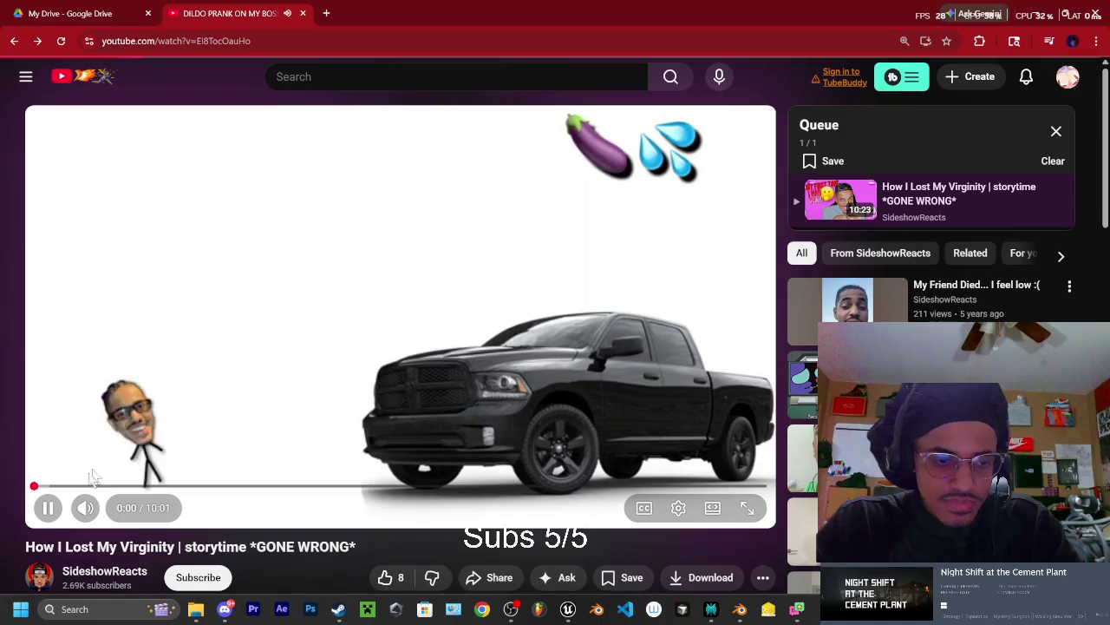
Copy the video's URL from the address bar, then close the YouTube tab and minimize Chrome
left_click(239, 40)
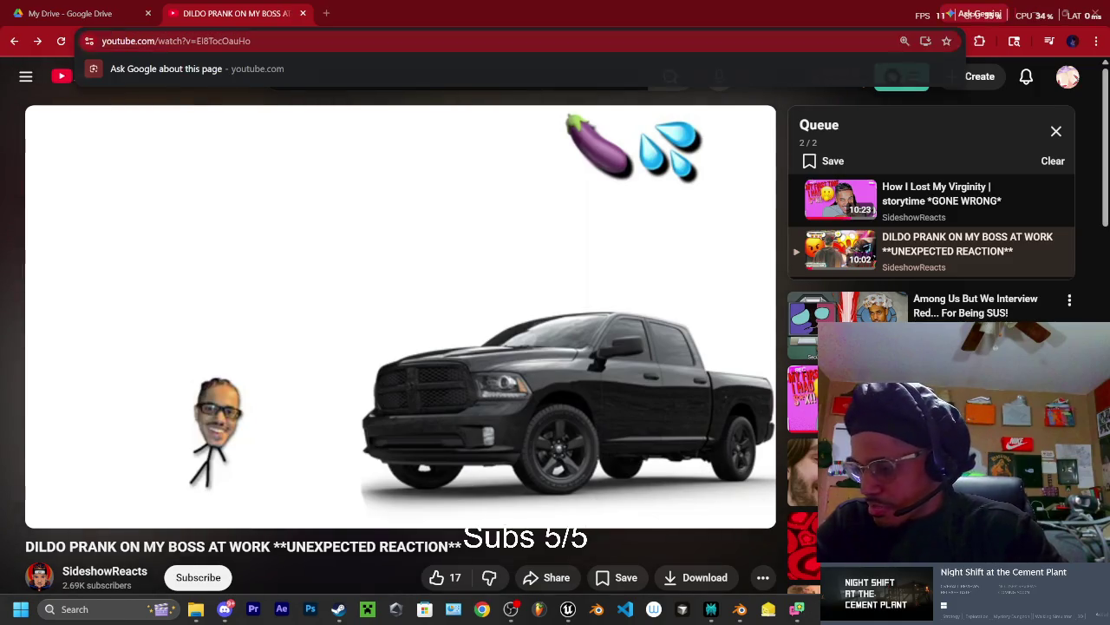
key("Escape")
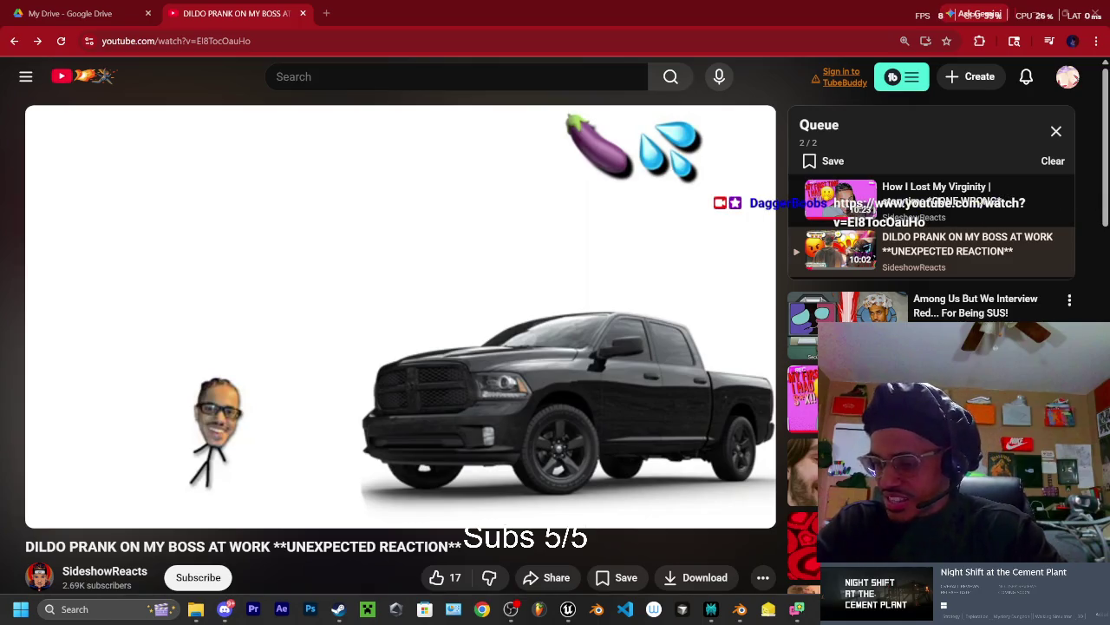
left_click(303, 14)
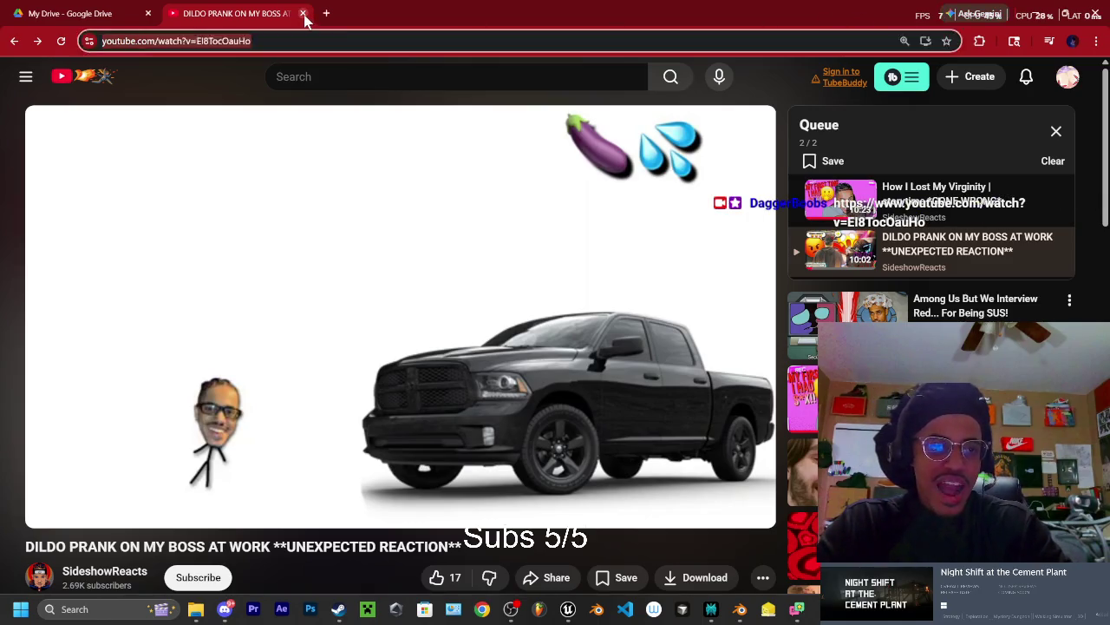
left_click(1006, 12)
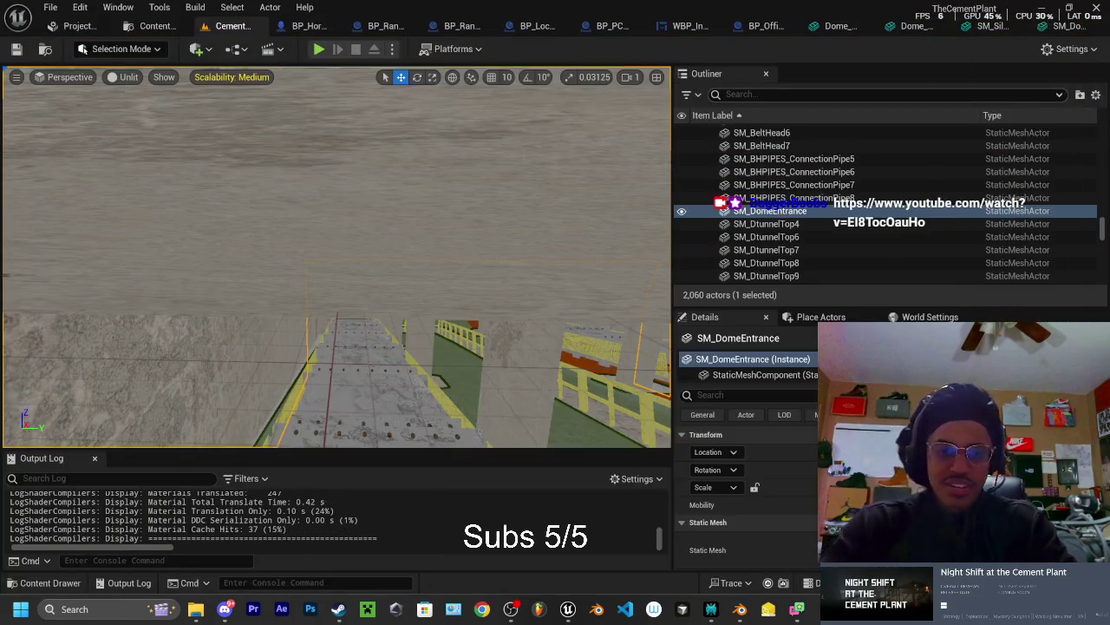
Show the navigation mesh and inspect the SM_SiloRing2 ring from eye level
key("p")
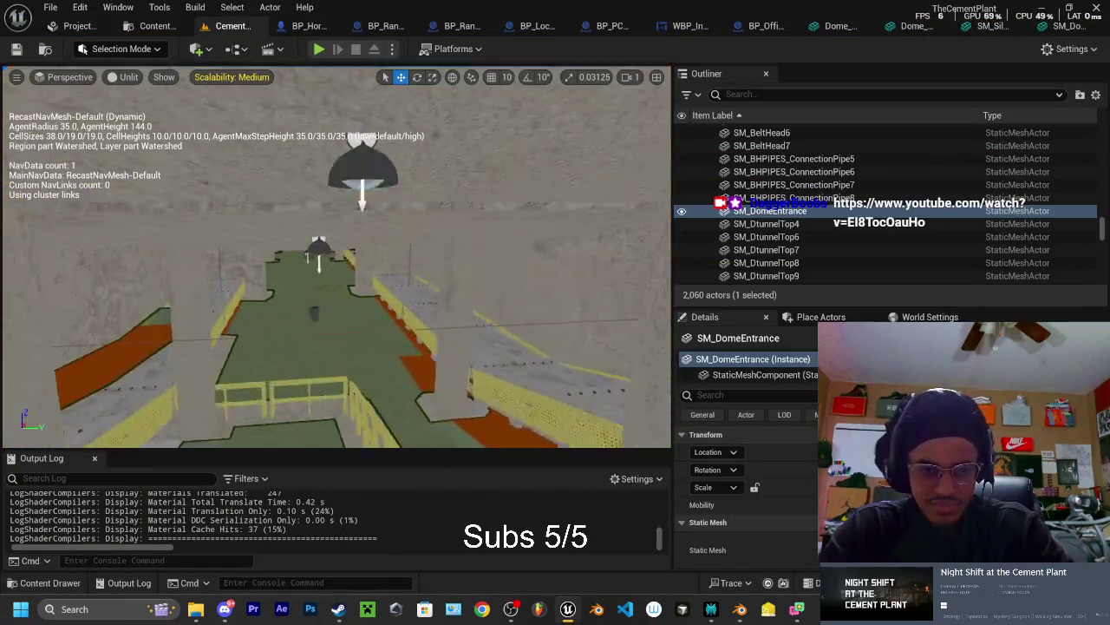
key("f")
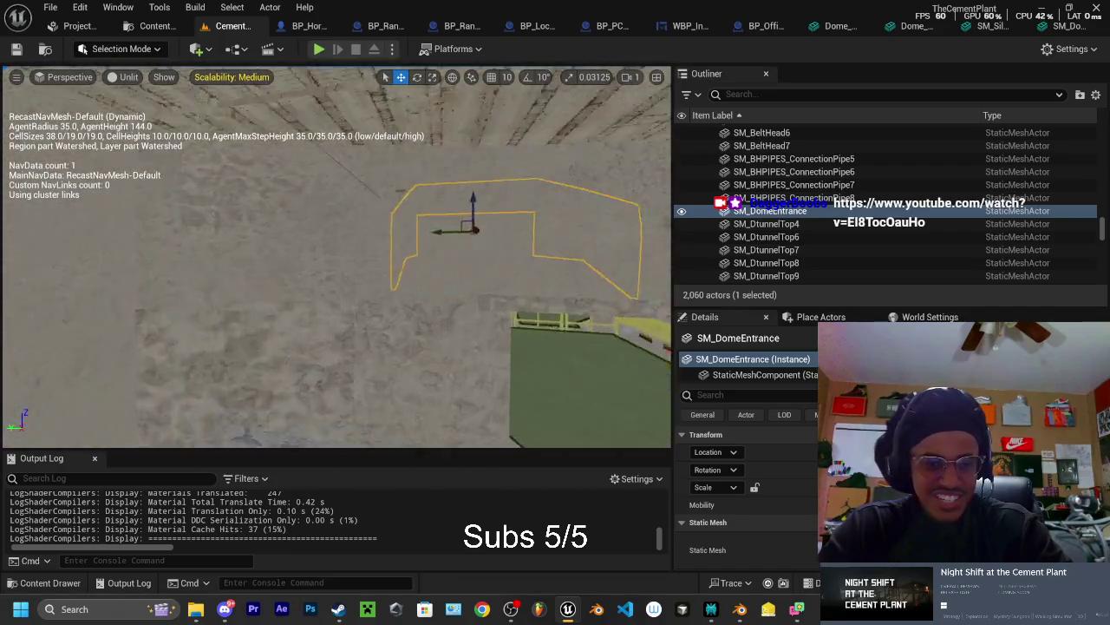
left_click(338, 200)
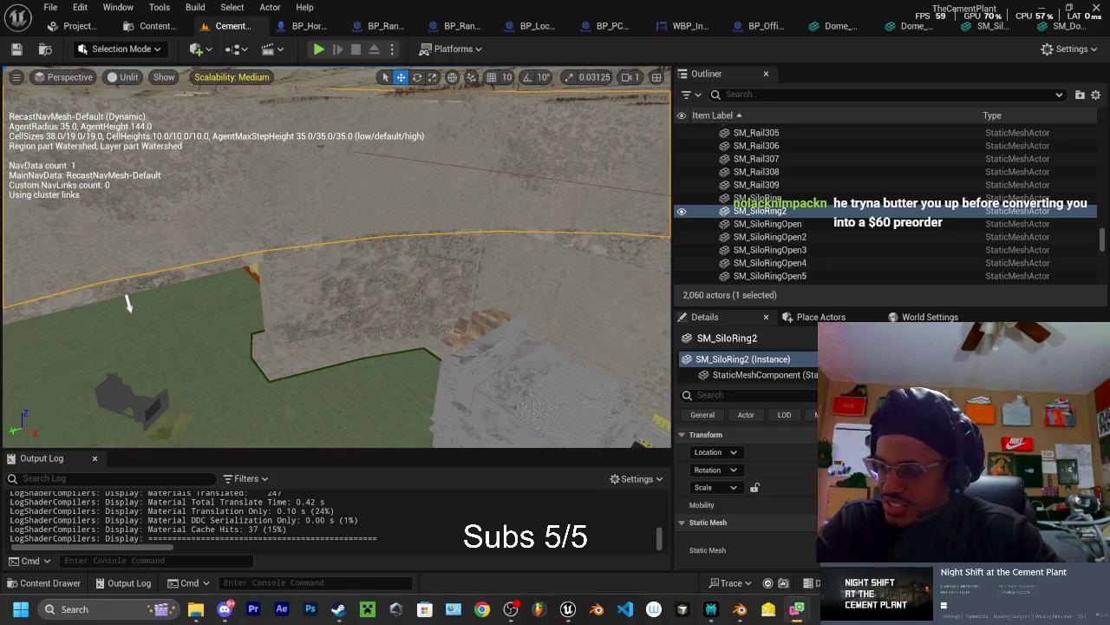
key("p")
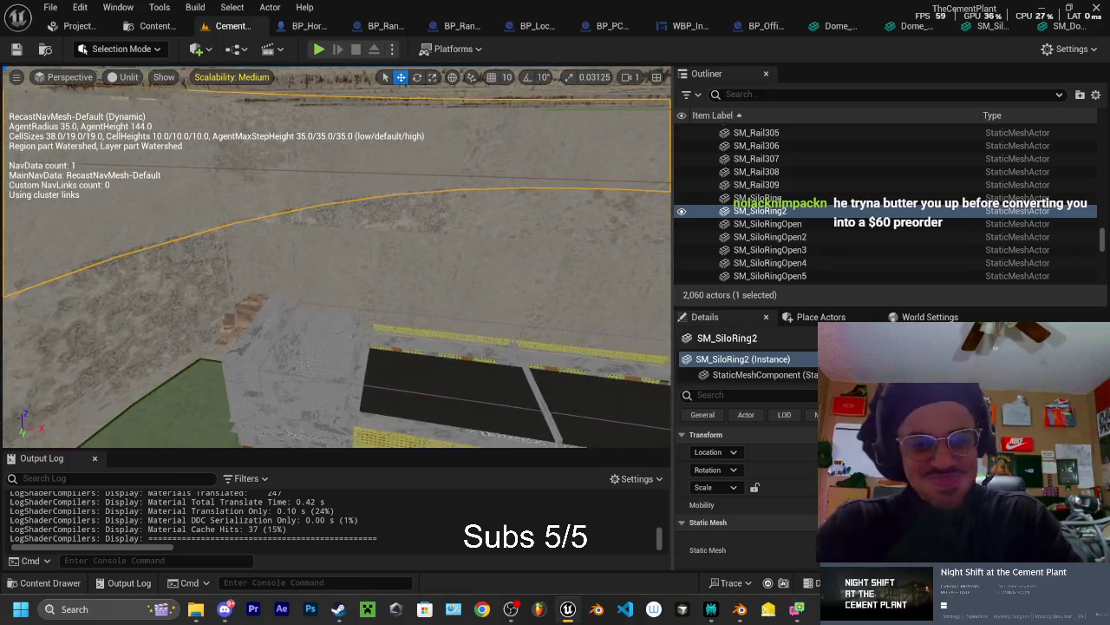
left_click_drag(336, 260, 336, 217)
left_click_drag(337, 260, 336, 217)
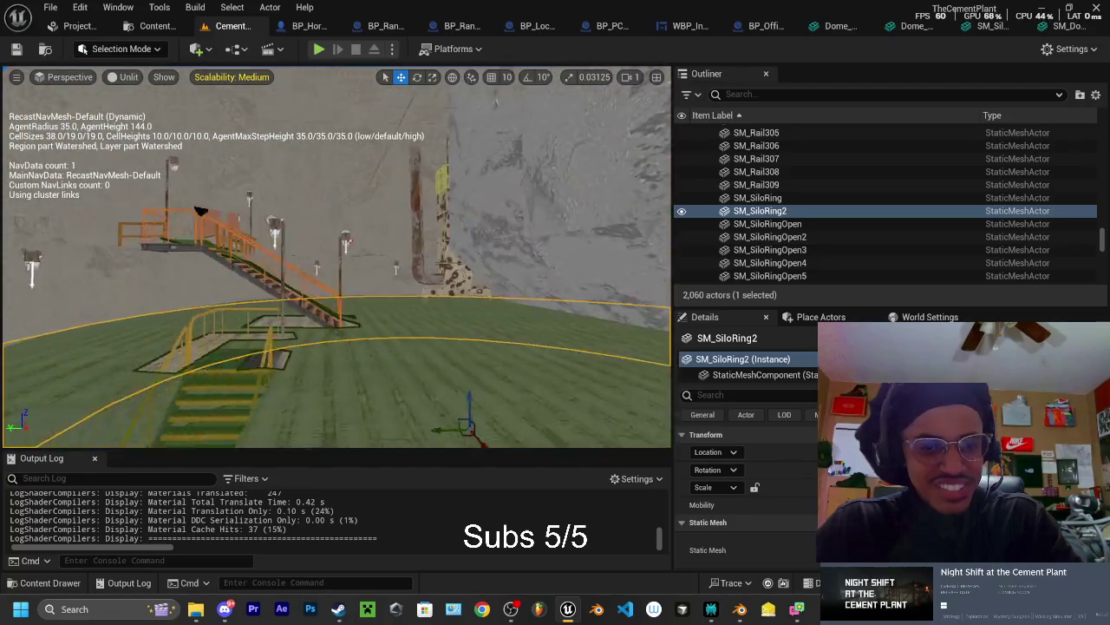
left_click_drag(337, 260, 337, 199)
Inspect the SM_SiloRingOpen, SM_SiloRingOpen2 and SM_SiloRingOpen3 rings, then switch to Blender
left_click(369, 379)
left_click_drag(369, 379, 370, 347)
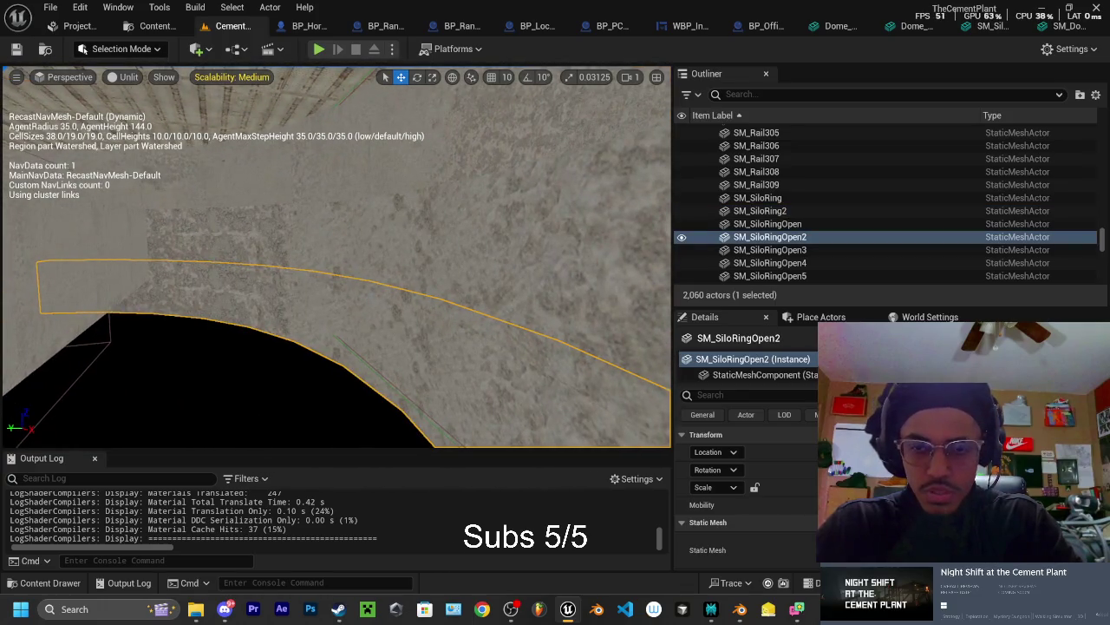
left_click(347, 208)
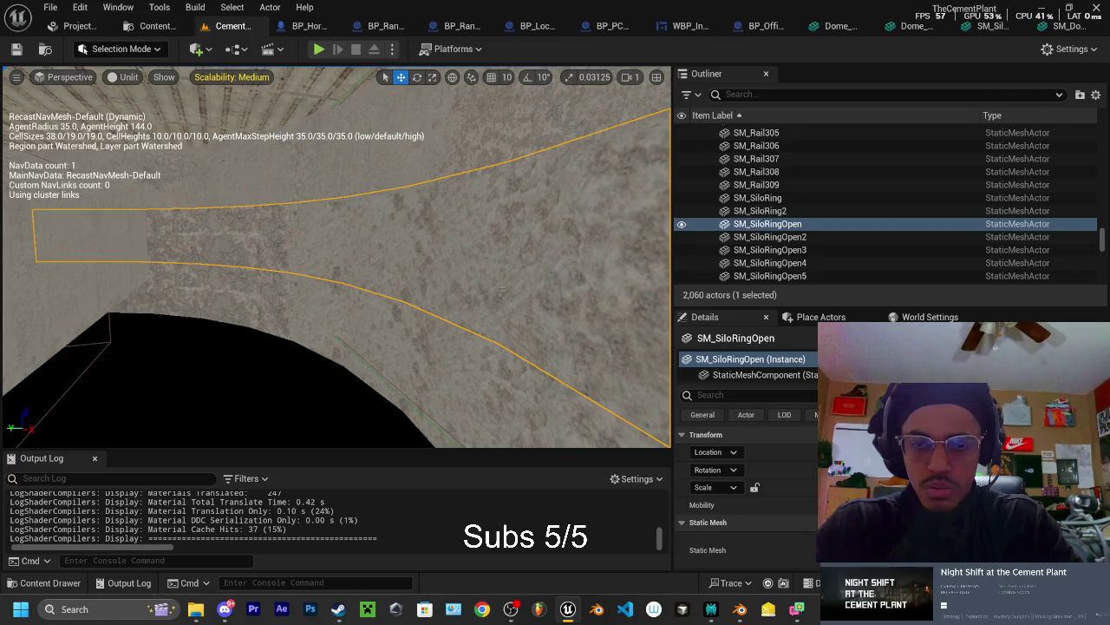
left_click(110, 330)
left_click_drag(110, 329, 110, 173)
left_click(395, 290)
left_click_drag(396, 291, 395, 291)
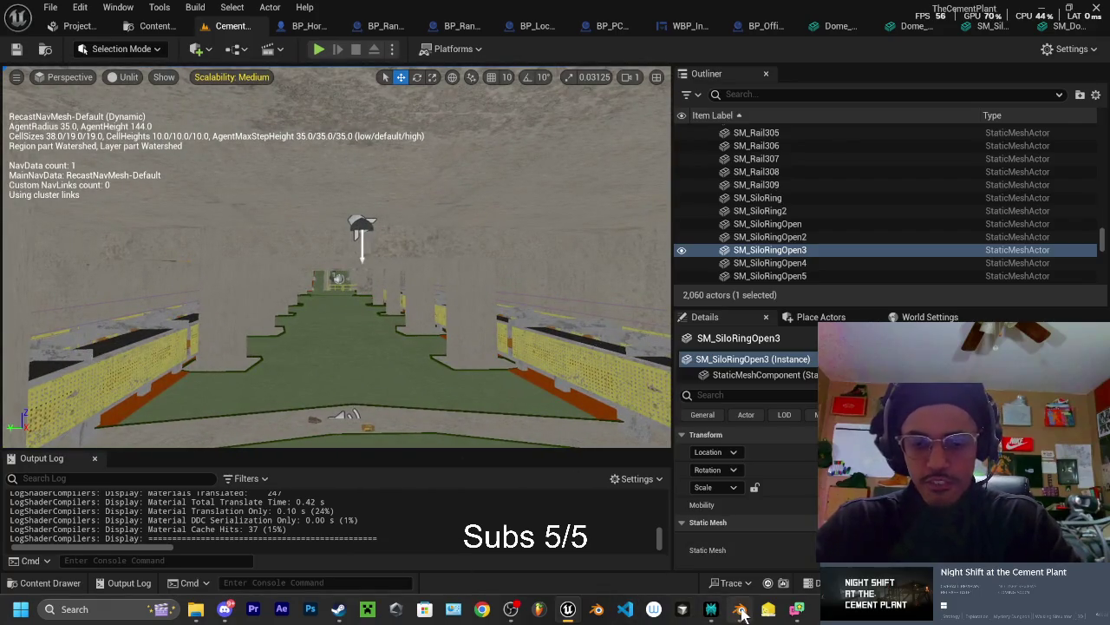
left_click(740, 610)
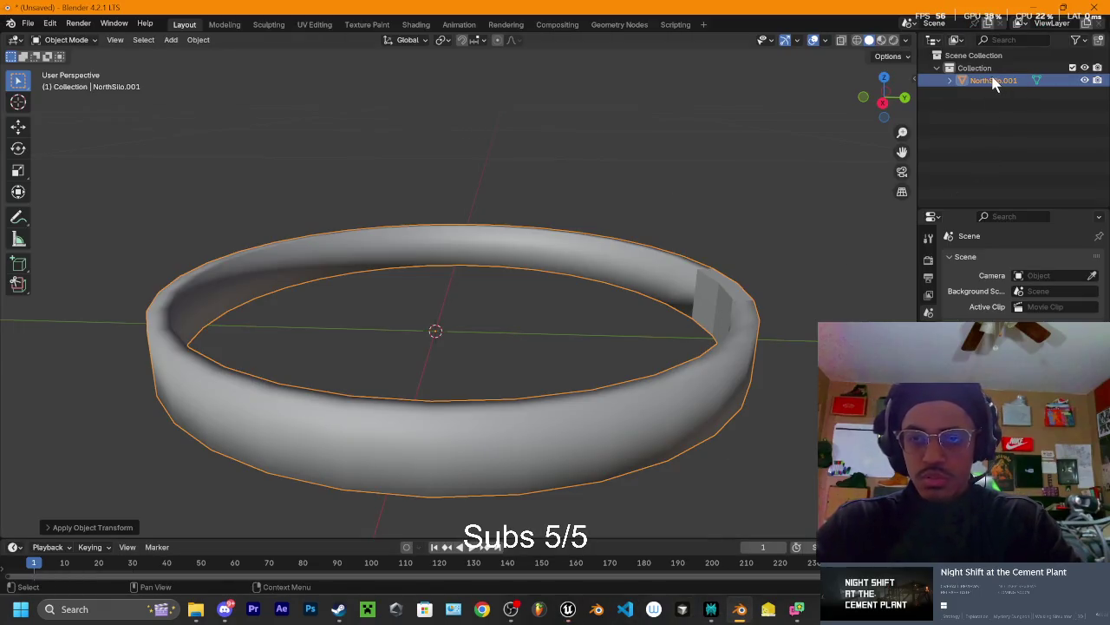
Replace the old NorthSilo.001 ring by importing SM_SiloRingOpen.fbx into Blender as NorthSilo.003
key("Delete")
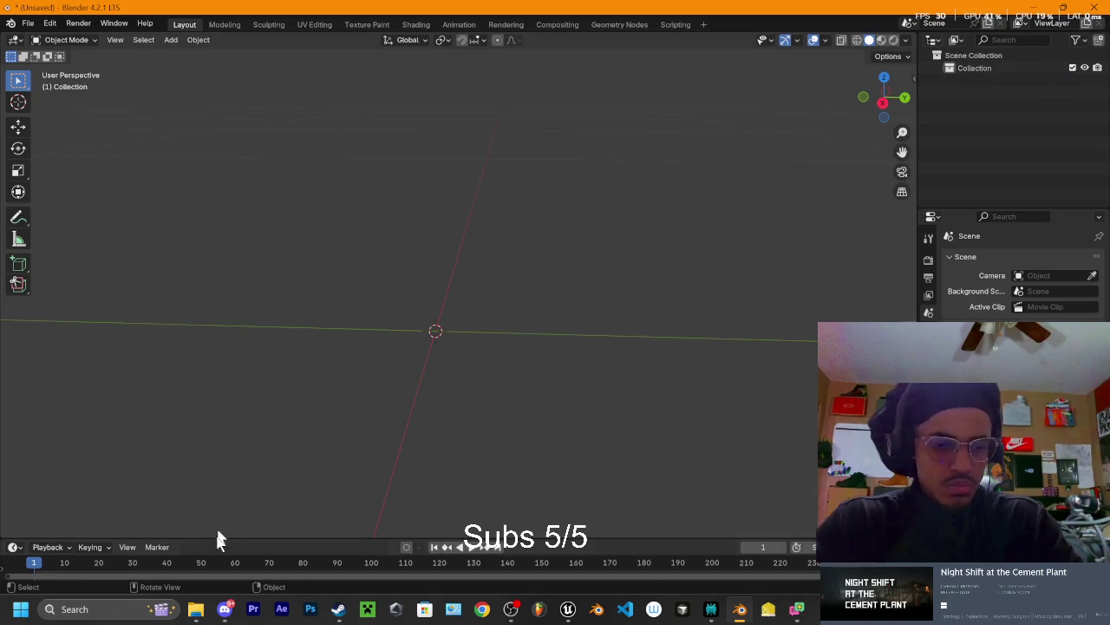
left_click(196, 611)
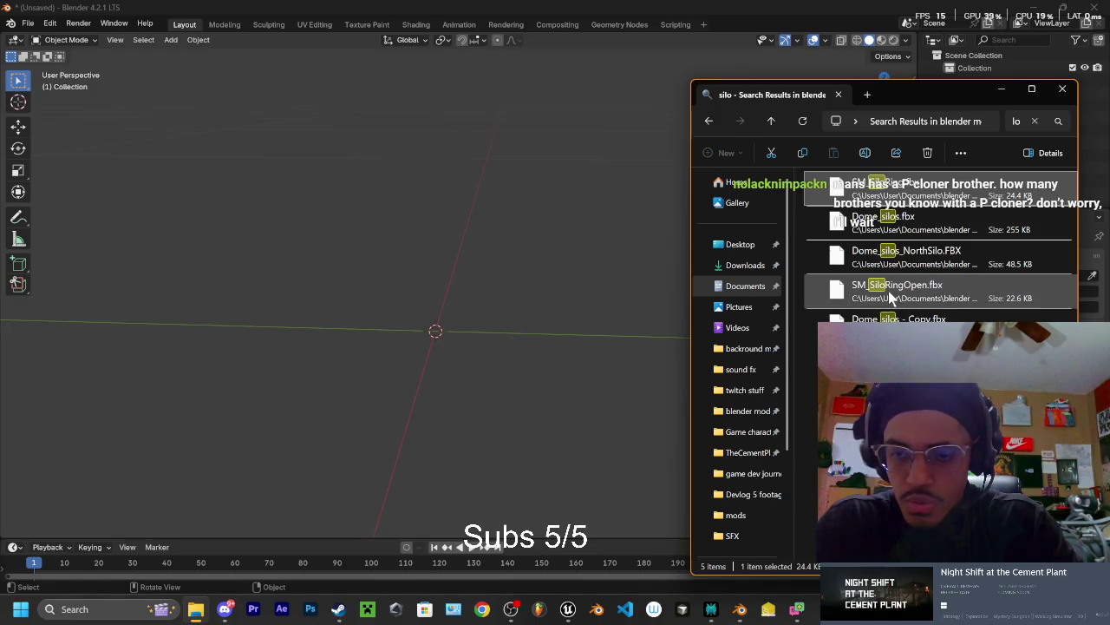
mouse_move(930, 297)
left_mouse_down()
mouse_move(746, 260)
mouse_move(500, 255)
left_mouse_up()
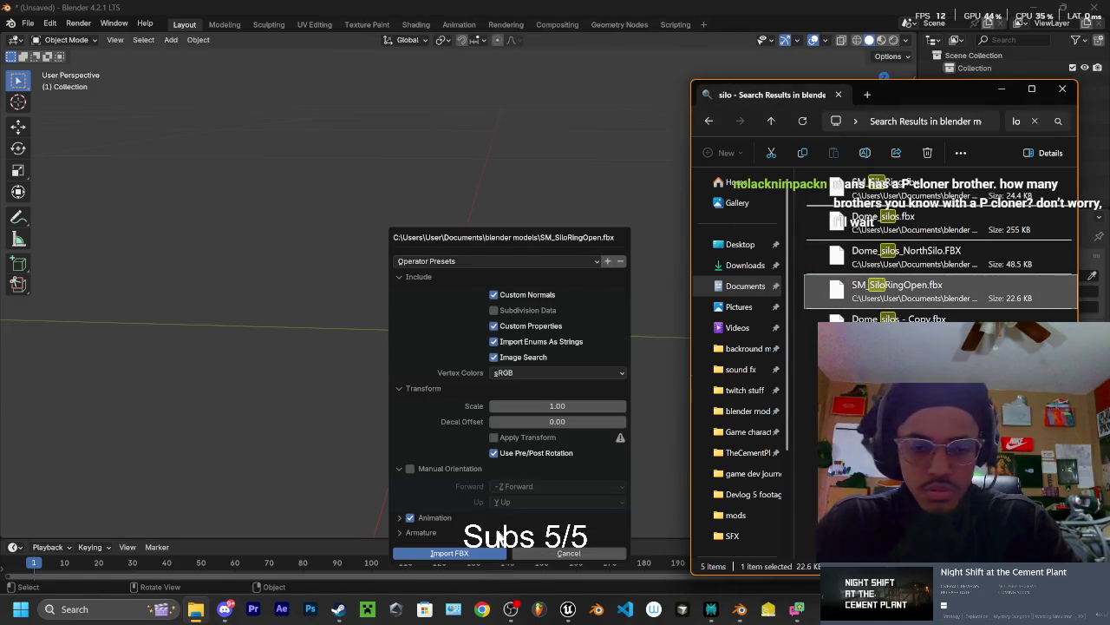
left_click(479, 560)
mouse_move(525, 395)
left_mouse_down()
mouse_move(540, 341)
mouse_move(601, 301)
mouse_move(574, 298)
mouse_move(570, 277)
mouse_move(436, 357)
mouse_move(515, 285)
mouse_move(591, 282)
left_mouse_up()
mouse_move(651, 185)
left_mouse_down()
mouse_move(768, 141)
mouse_move(14, 278)
left_mouse_up()
mouse_move(459, 206)
left_mouse_down()
mouse_move(436, 337)
mouse_move(546, 289)
mouse_move(377, 109)
mouse_move(223, 240)
mouse_move(560, 299)
mouse_move(513, 283)
left_mouse_up()
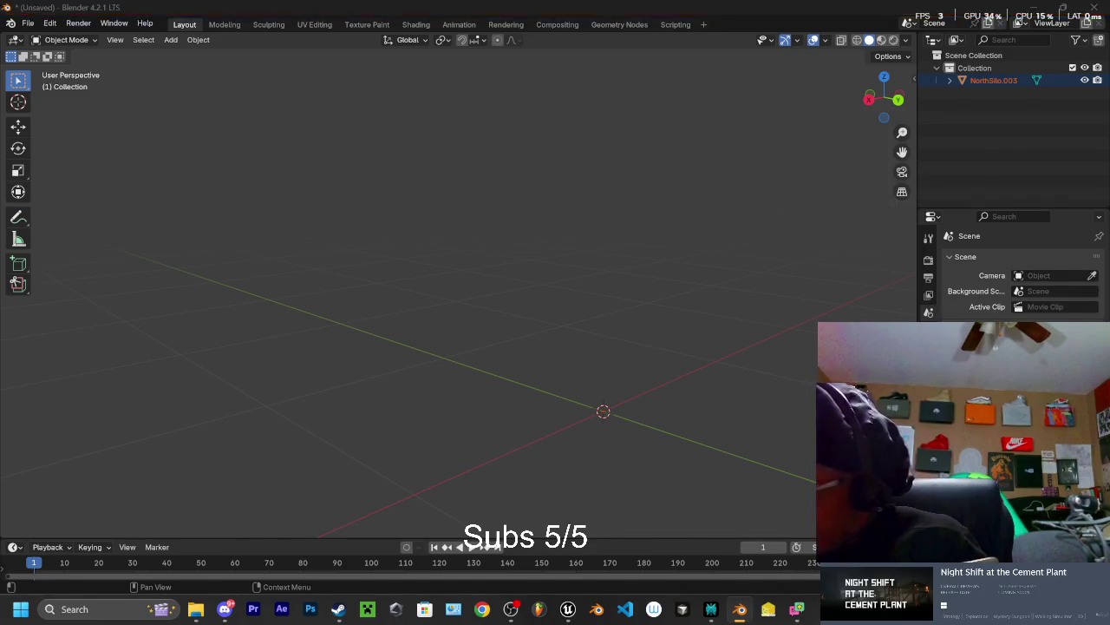
Switch from Blender back to the Unreal Editor level viewport with Alt+Tab
key("alt+Tab")
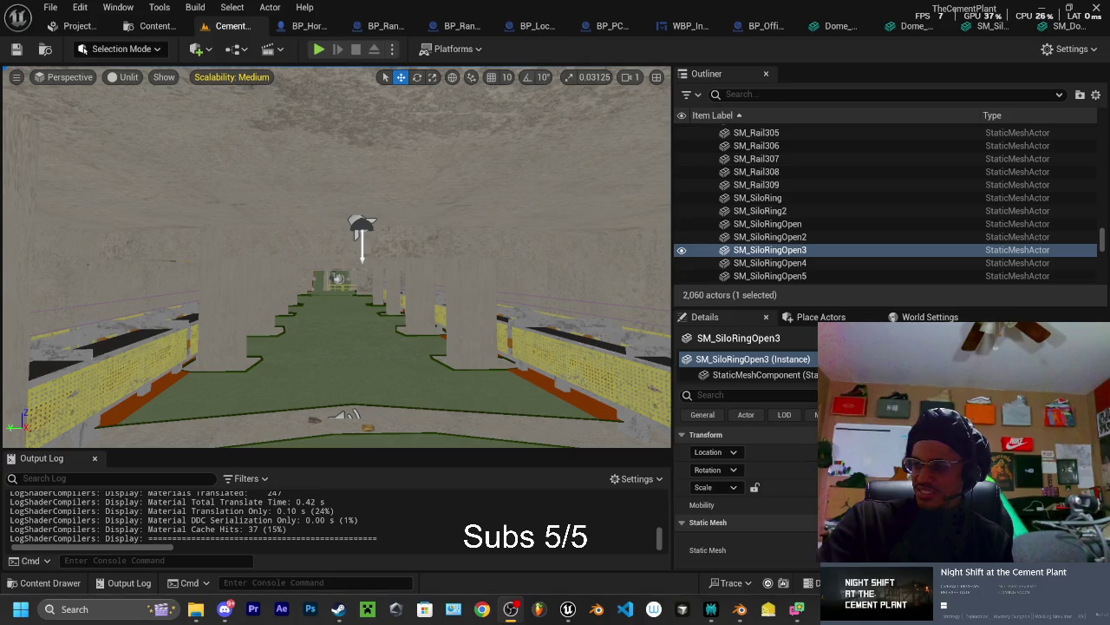
Turn on the navigation mesh and RecastNavMesh debug text in the viewport with P
key("p")
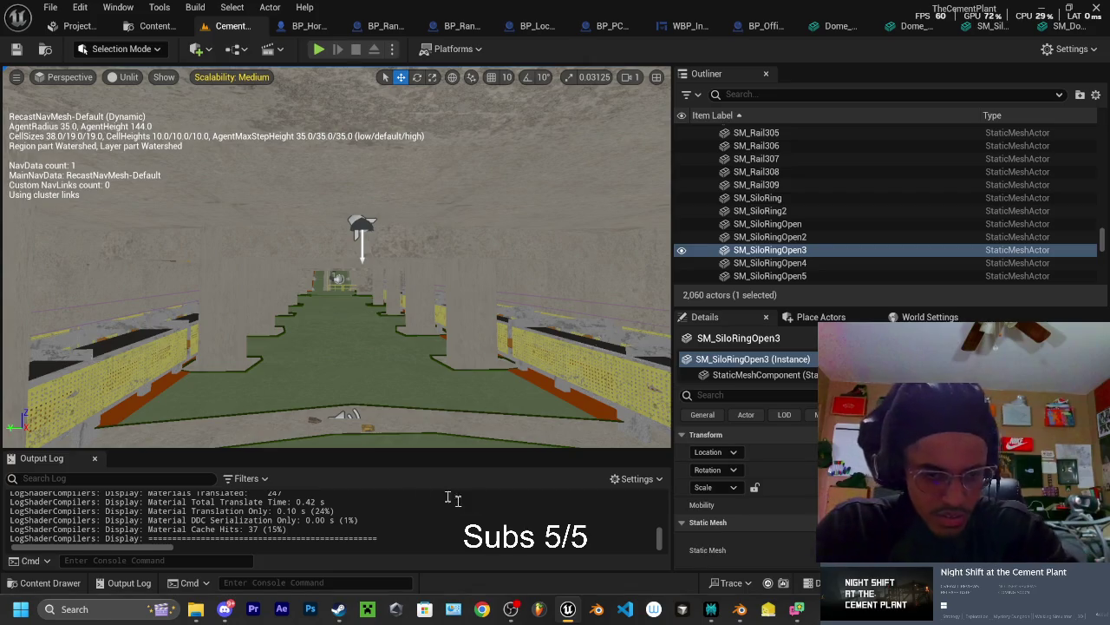
Fly down the corridor, framing floor tile SM_Floor107 and tunnel top SM_DtunnelTop10
key("w")
key("w")
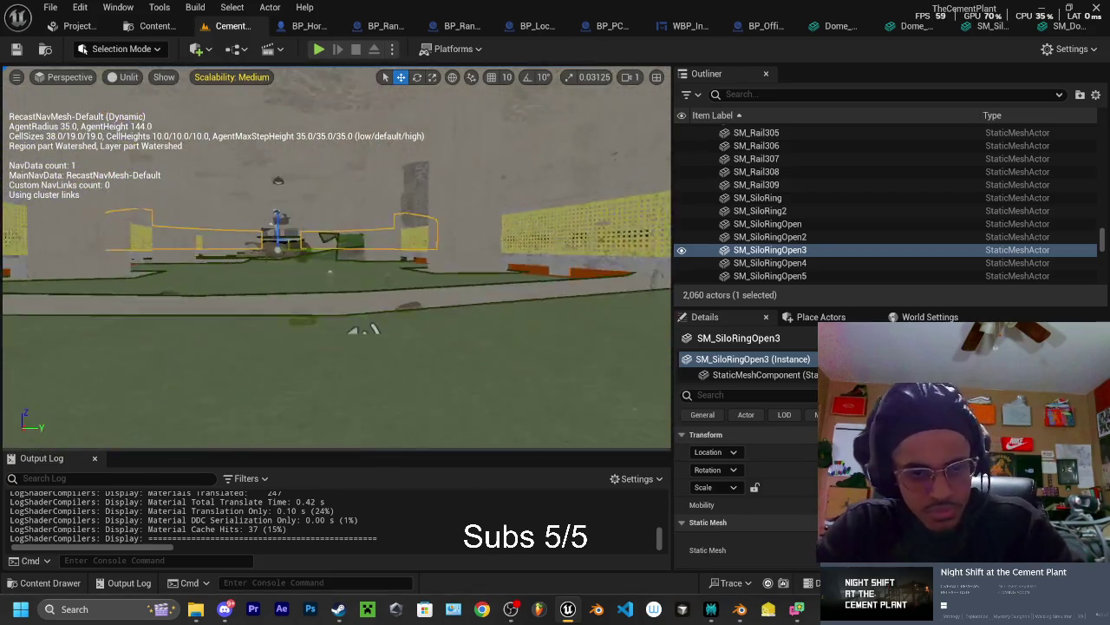
key("w")
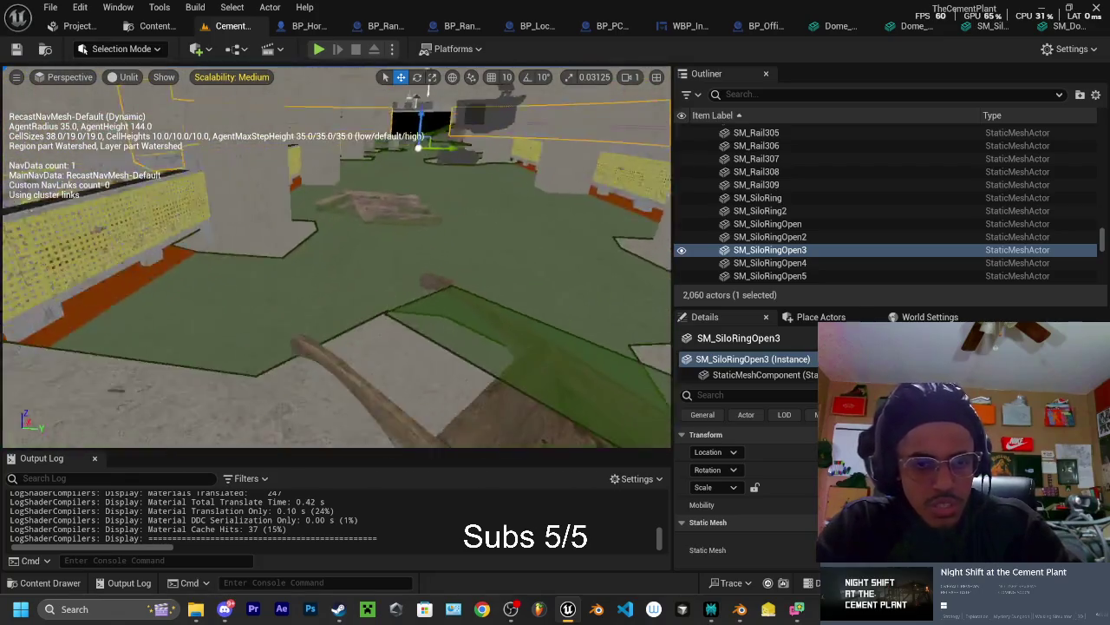
key("w")
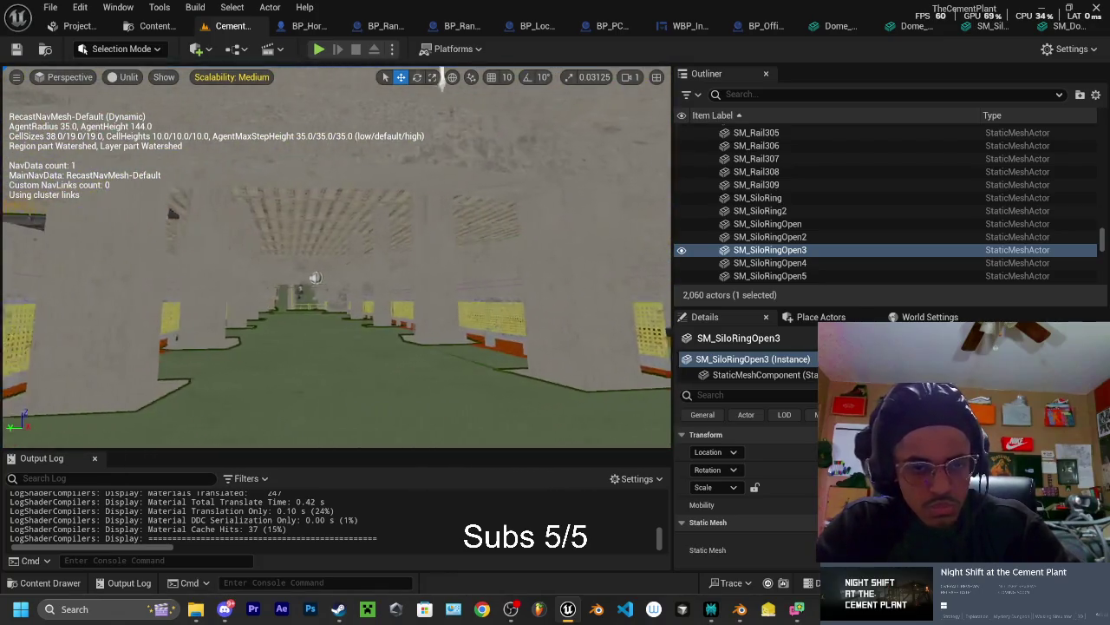
key("w")
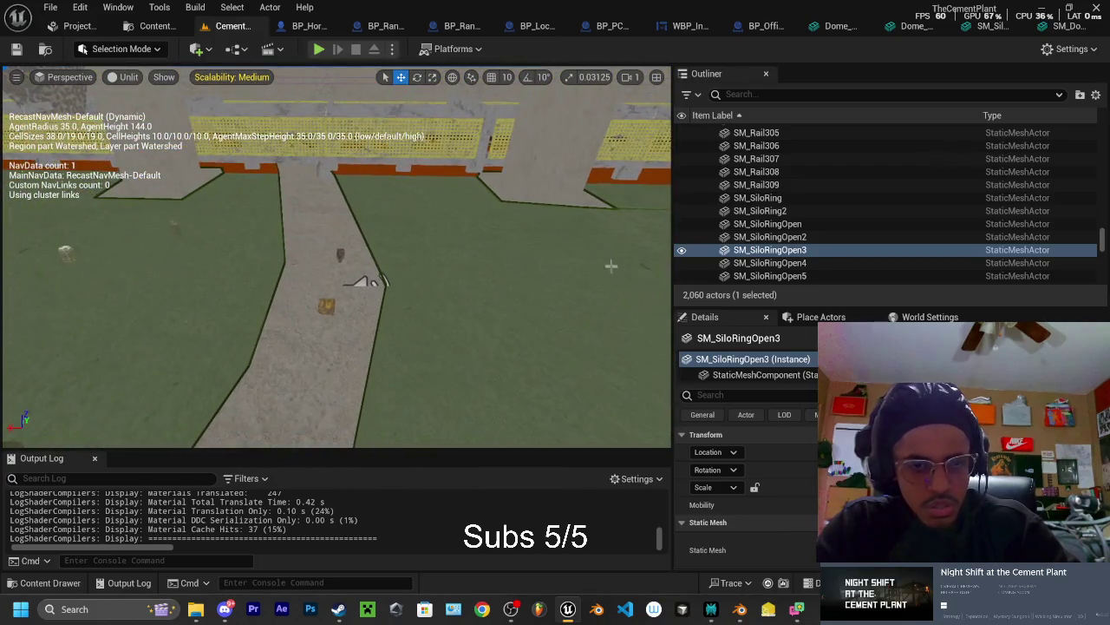
left_click(149, 285)
key("w")
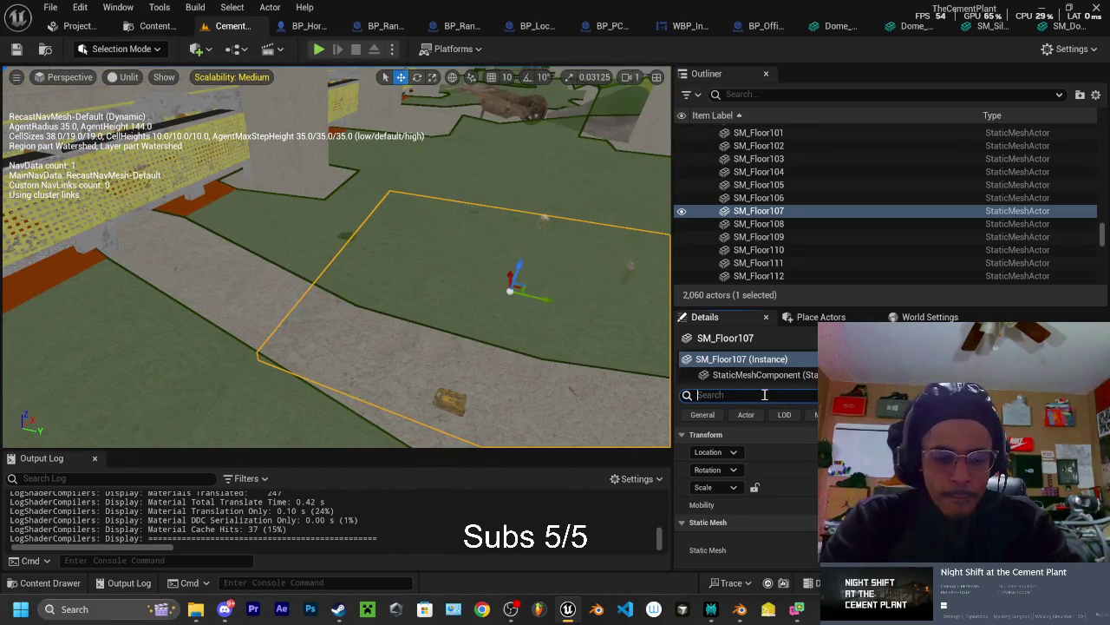
key("w")
key("f")
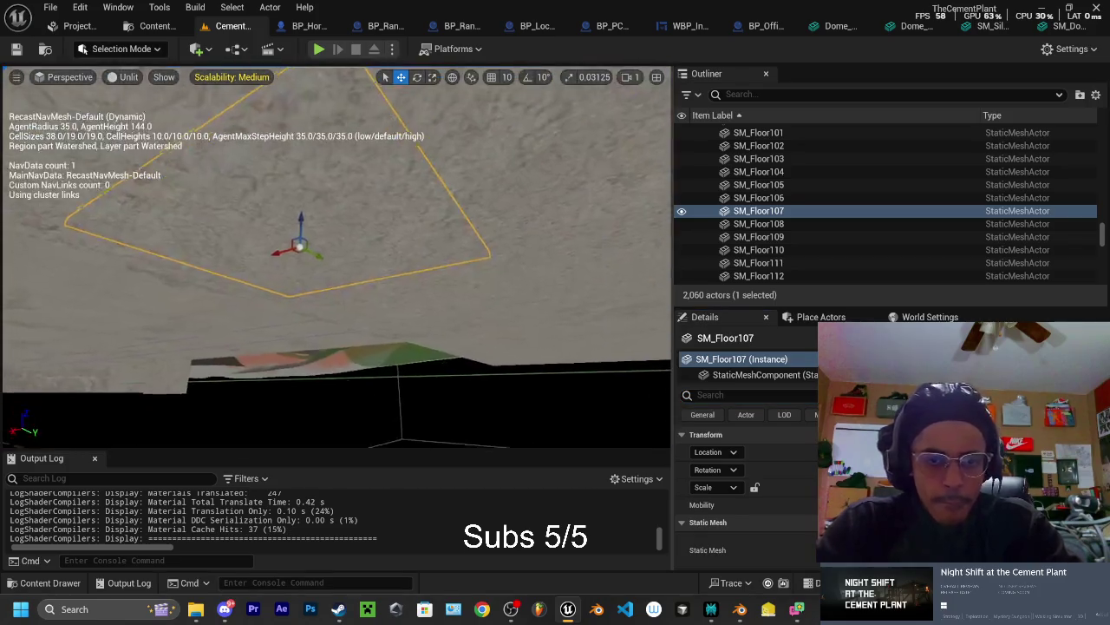
key("s")
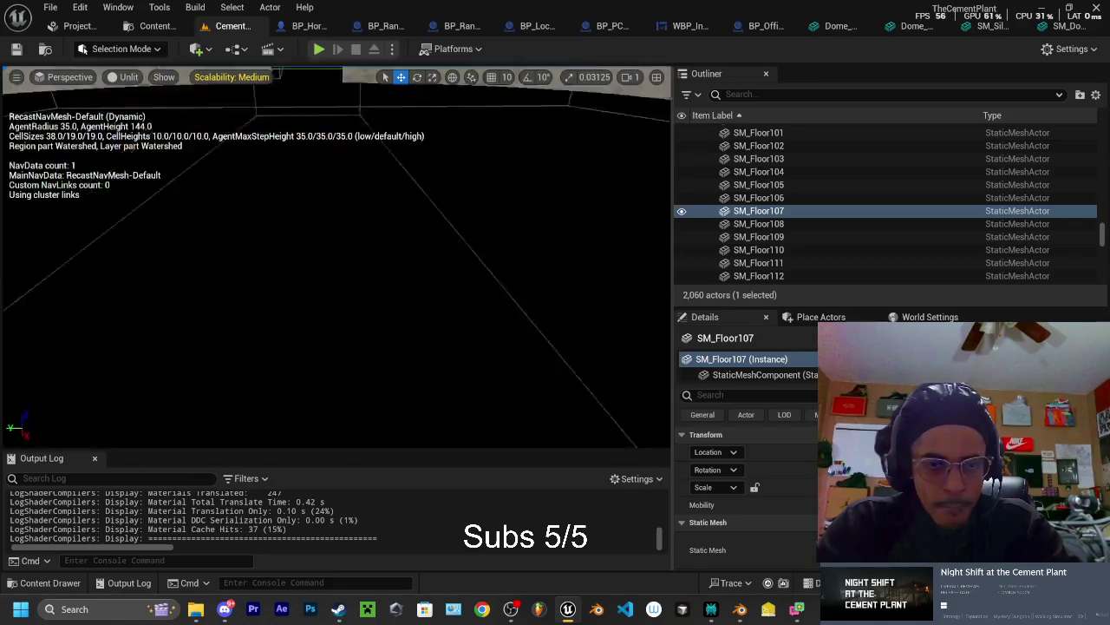
left_click(250, 256)
key("f")
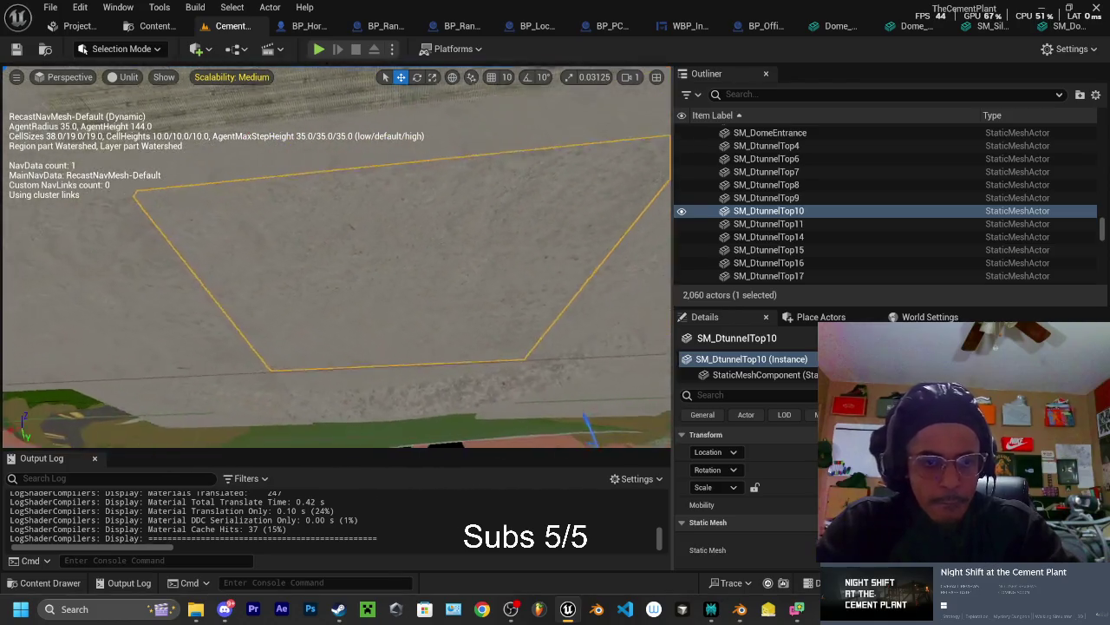
key("w")
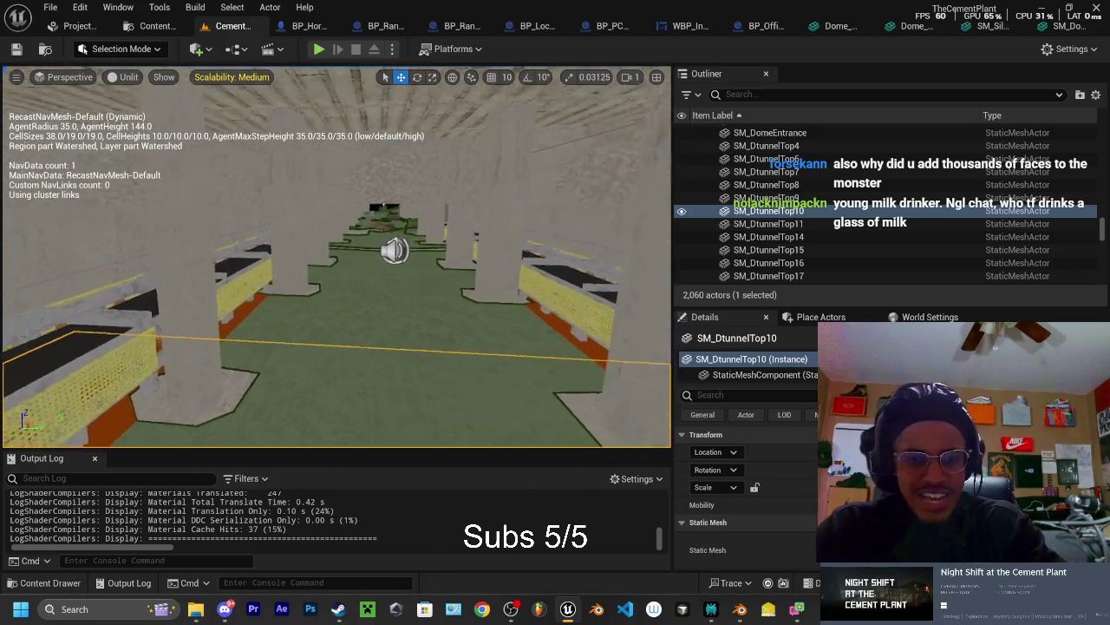
Select the floor tile SM_Floor117 and move the view around it
mouse_move(337, 260)
left_mouse_down()
mouse_move(38, 149)
mouse_move(169, 155)
mouse_move(152, 155)
mouse_move(163, 186)
left_mouse_up()
left_click(201, 247)
mouse_move(202, 247)
left_mouse_down()
mouse_move(212, 222)
mouse_move(236, 215)
mouse_move(661, 394)
left_mouse_up()
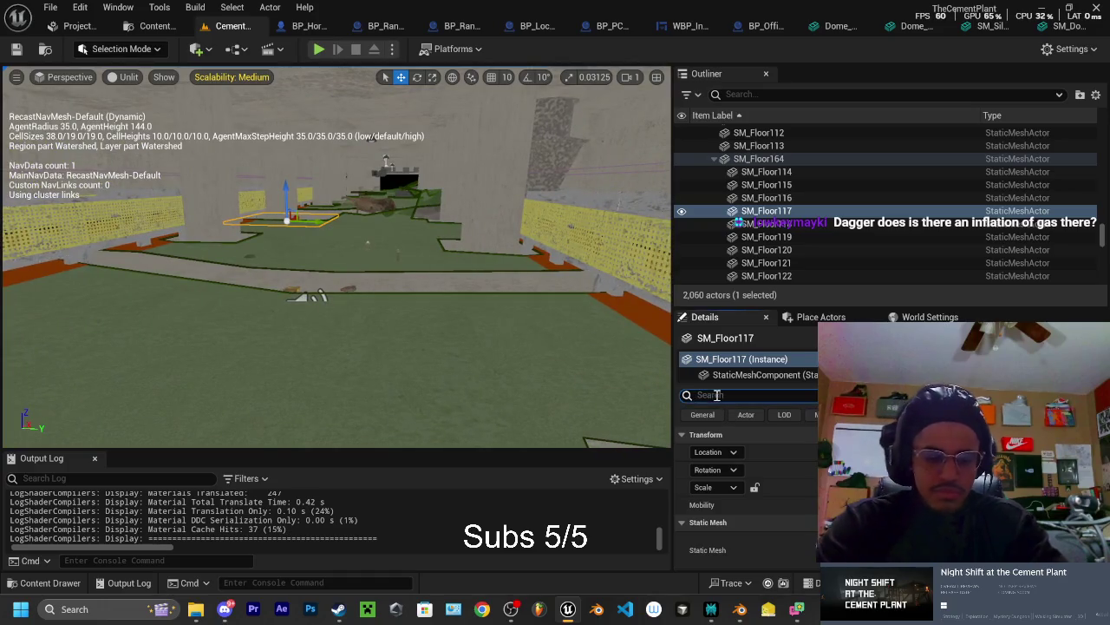
mouse_move(347, 260)
left_mouse_down()
mouse_move(347, 286)
mouse_move(363, 282)
left_mouse_up()
Check the navigation details of floor tiles SM_Floor107, SM_Floor108, SM_Floor102, SM_Floor112 and SM_Floor116
left_click_drag(362, 367, 351, 365)
left_click(348, 365)
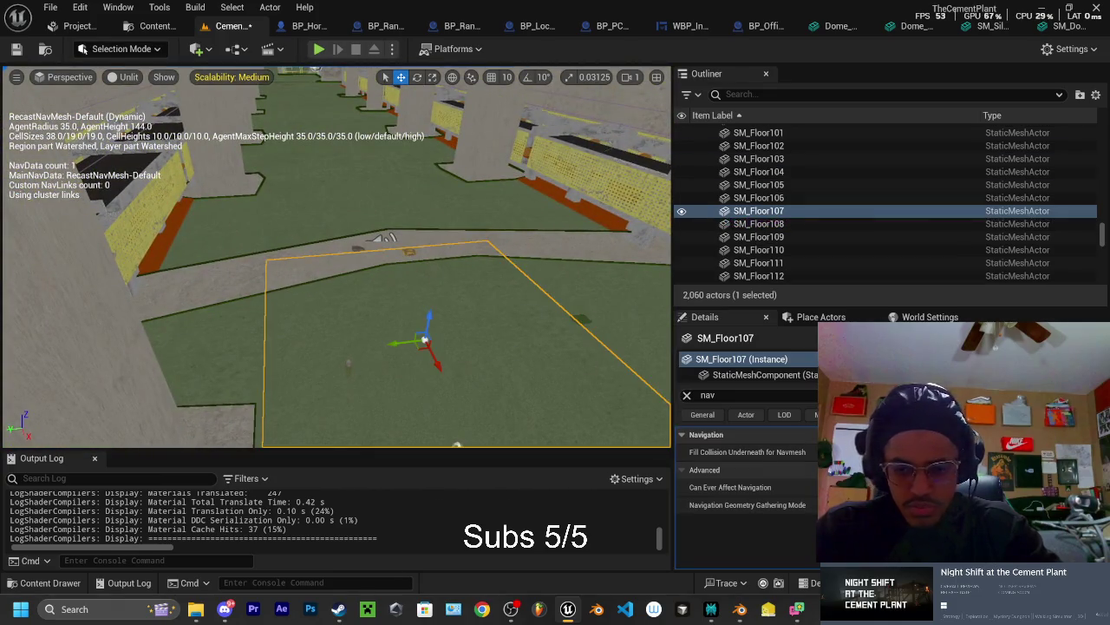
left_click(558, 259)
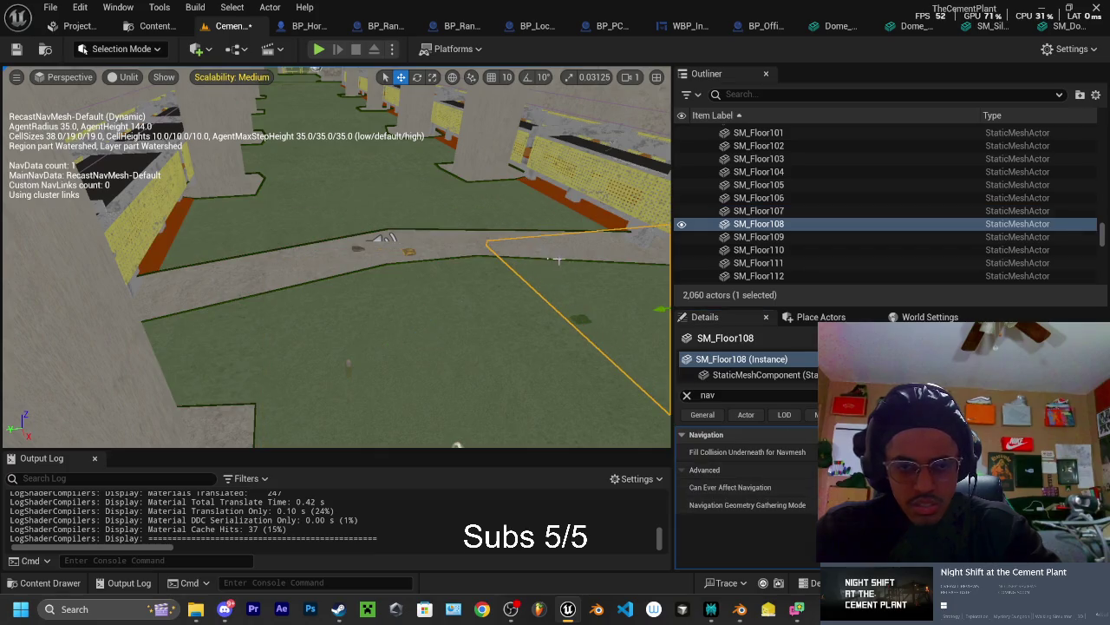
left_click(759, 146)
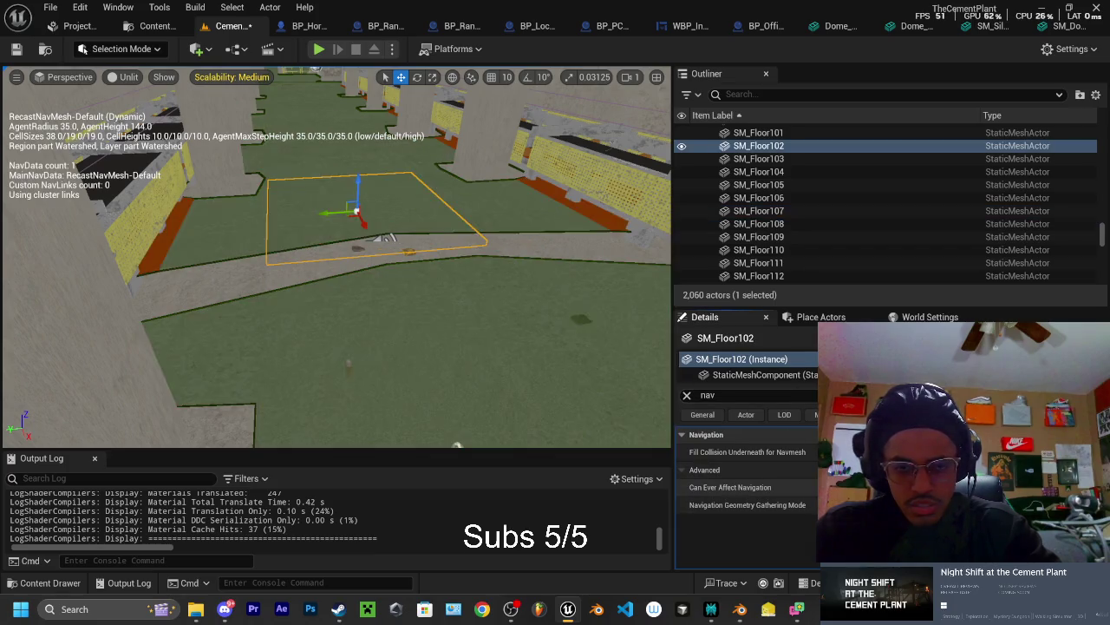
left_click_drag(392, 259, 343, 257)
left_click(416, 268)
left_click(385, 246)
left_click(373, 347)
Check SM_Floor102, SM_Floor107 and SM_Floor106, select SM_SiloRingOpen, then bring up Perplexity
left_click(434, 277)
left_click(191, 329)
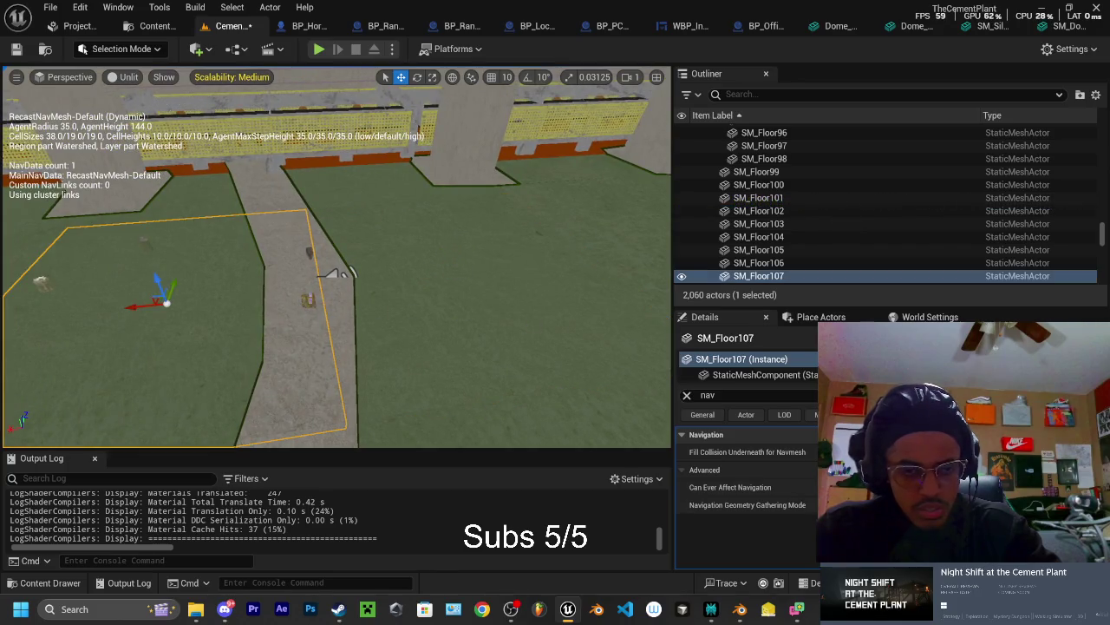
left_click(307, 300)
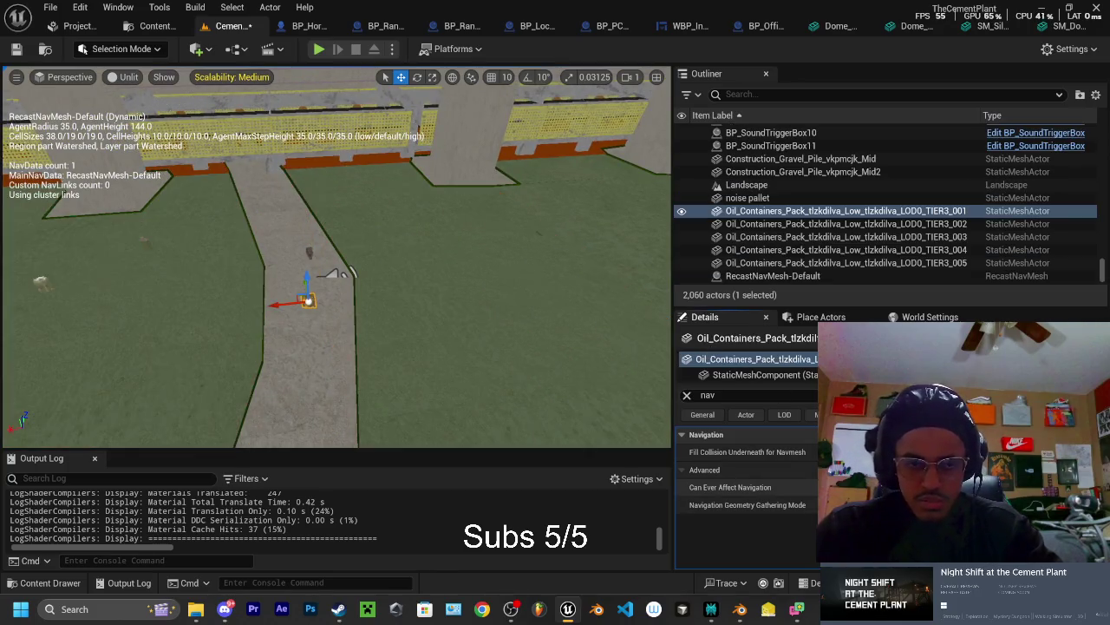
key("ctrl+z")
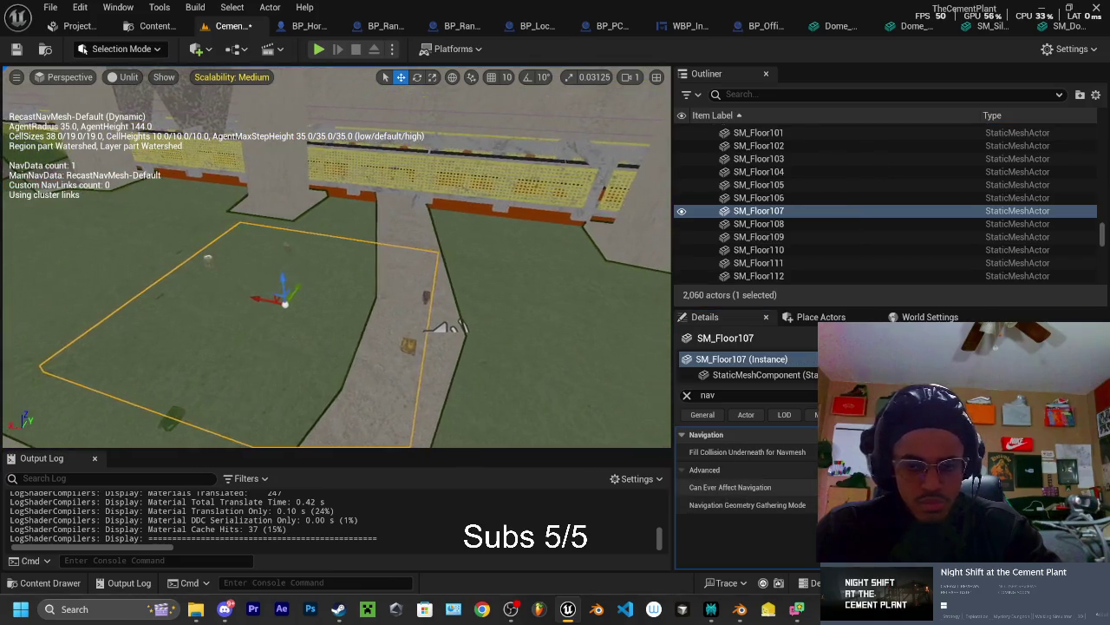
left_click(553, 392)
left_click(444, 247)
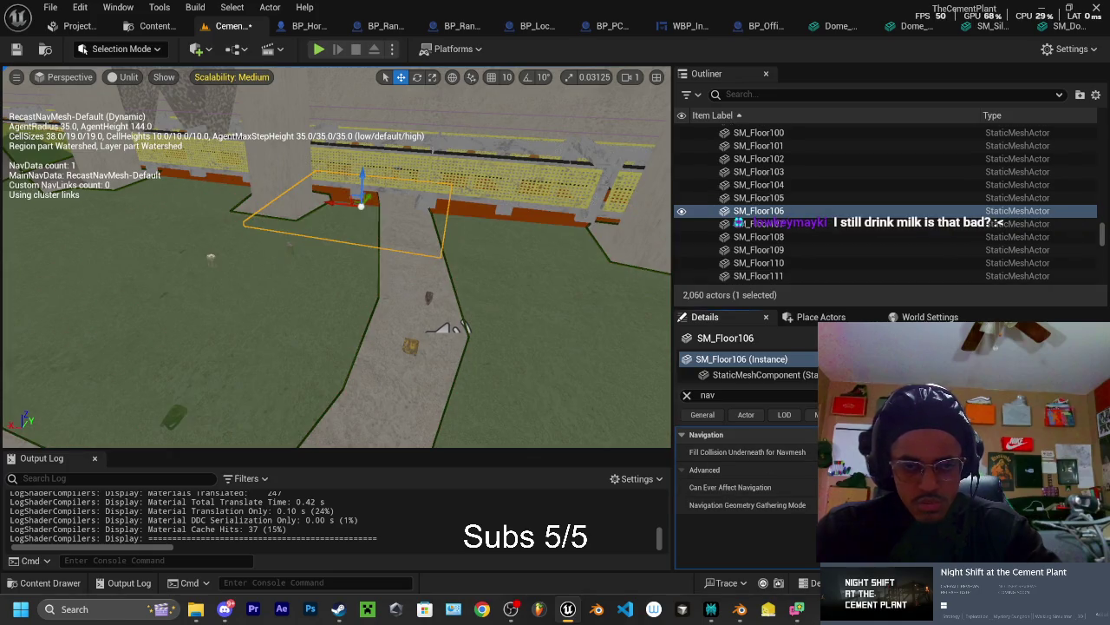
key("f")
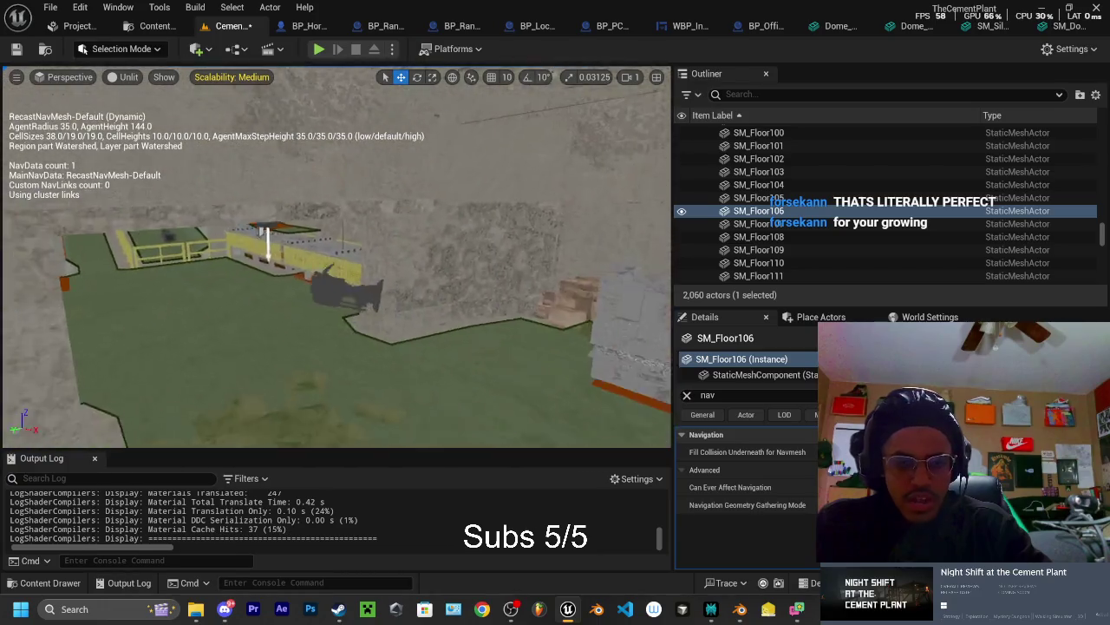
left_click(420, 298)
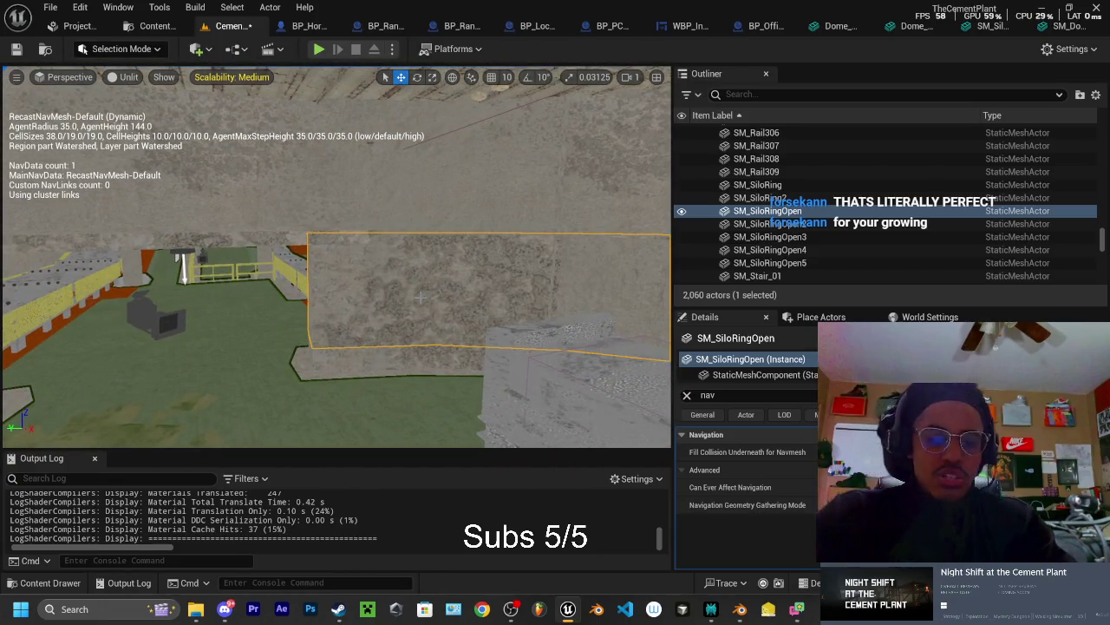
left_click(710, 609)
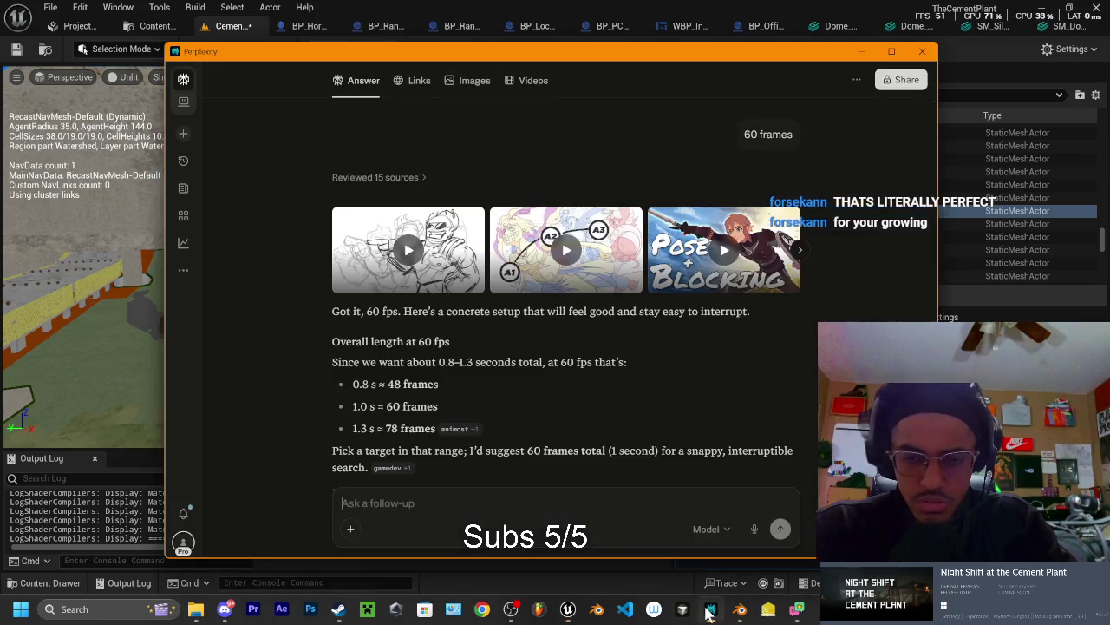
Scale the scene along Y, then quit Blender without saving changes
left_click(737, 611)
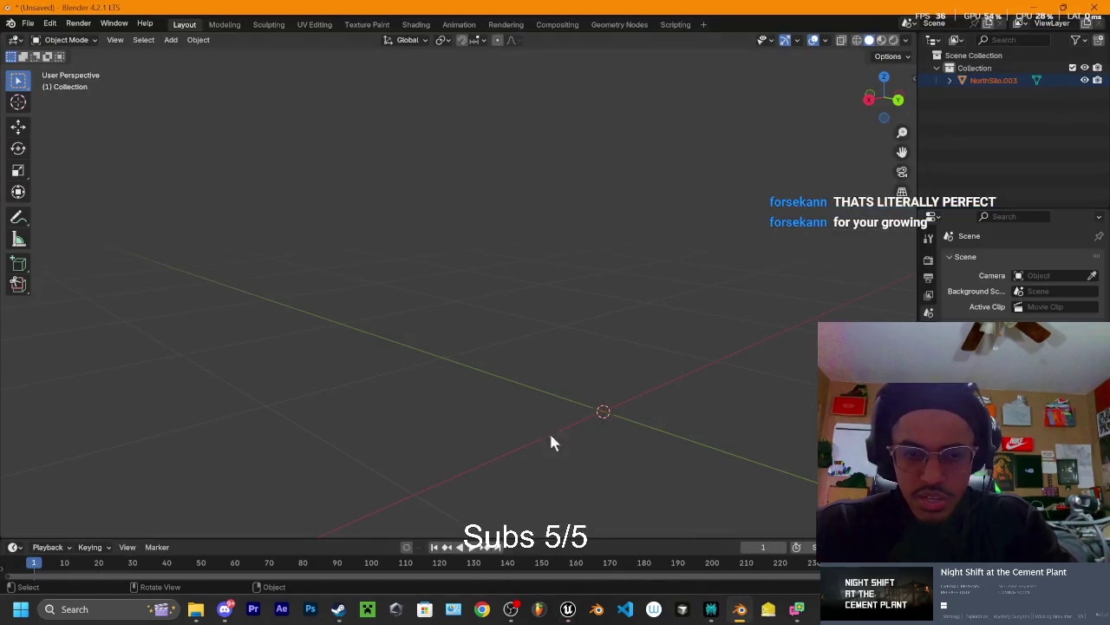
key("s")
key("y")
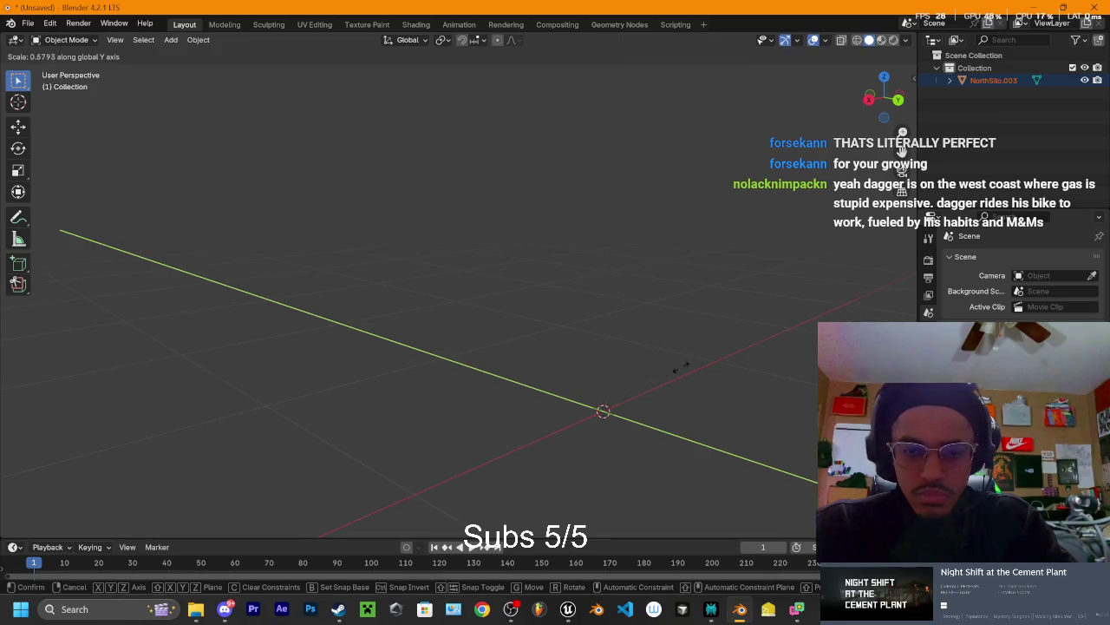
left_click(681, 368)
key("ctrl+q")
left_click(583, 325)
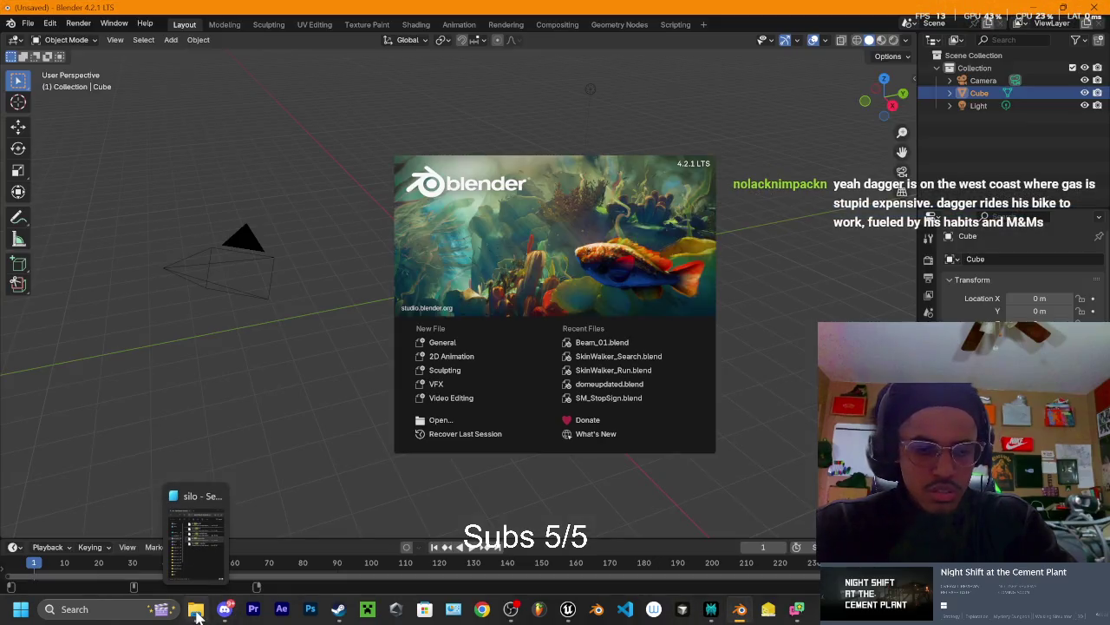
Reopen Blender, delete the default camera, cube and light, and import SM_SiloRingOpen.fbx
left_click(196, 611)
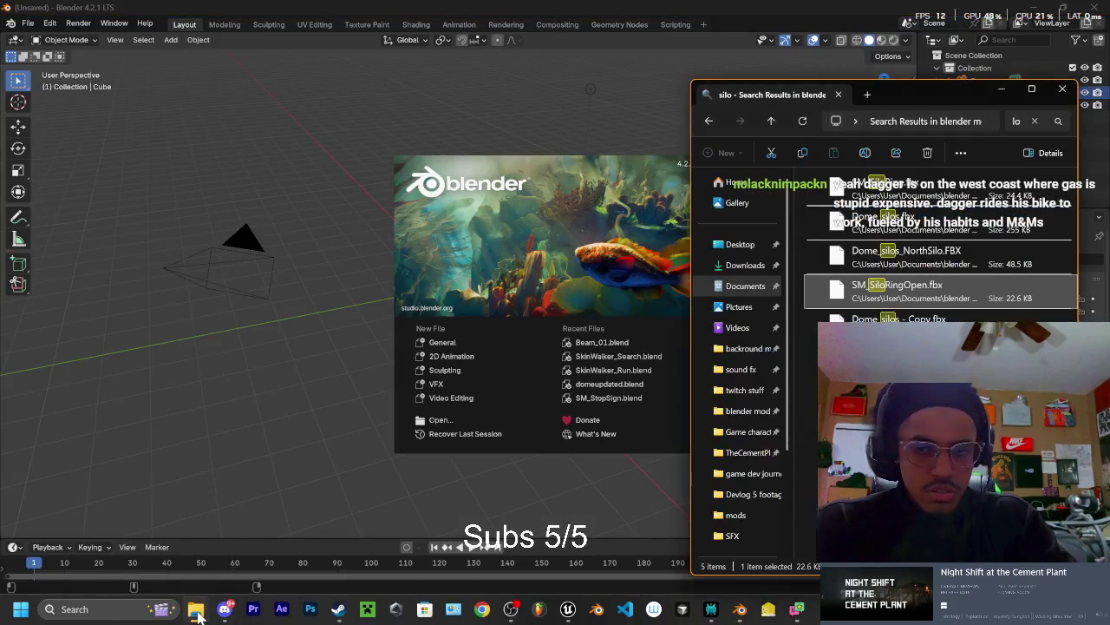
left_click(659, 520)
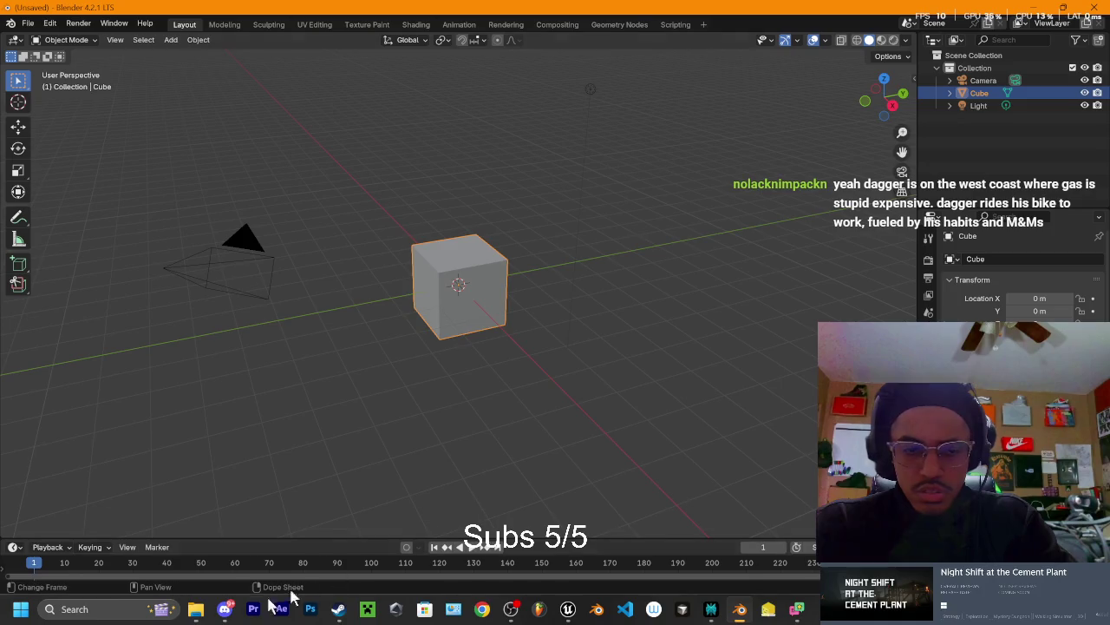
left_click_drag(972, 104, 999, 86)
key("Delete")
left_click(195, 609)
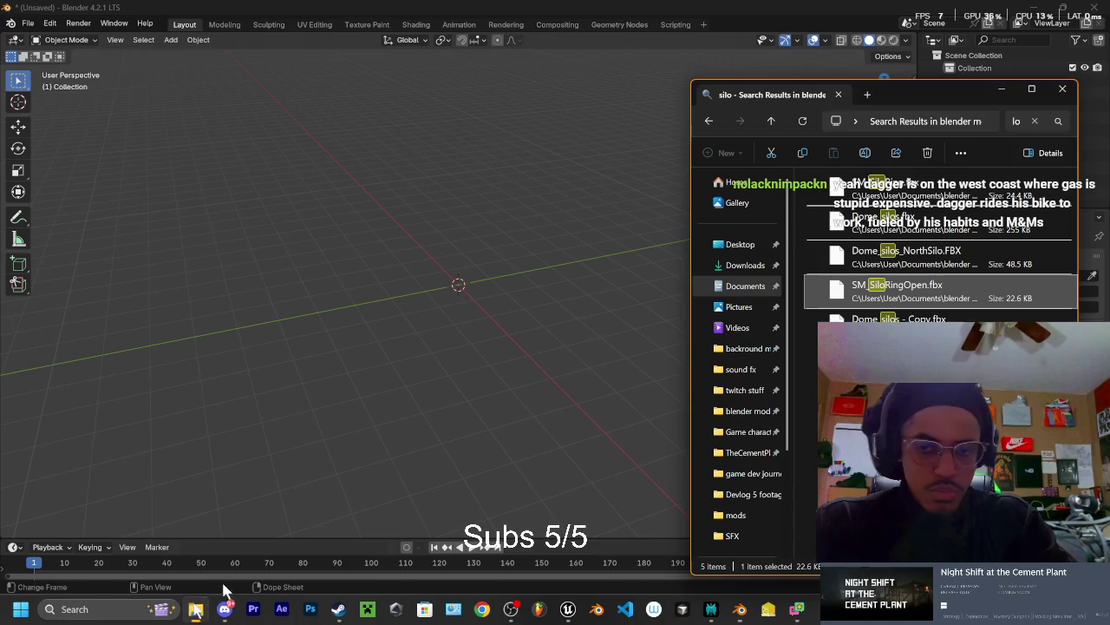
left_click_drag(930, 289, 594, 338)
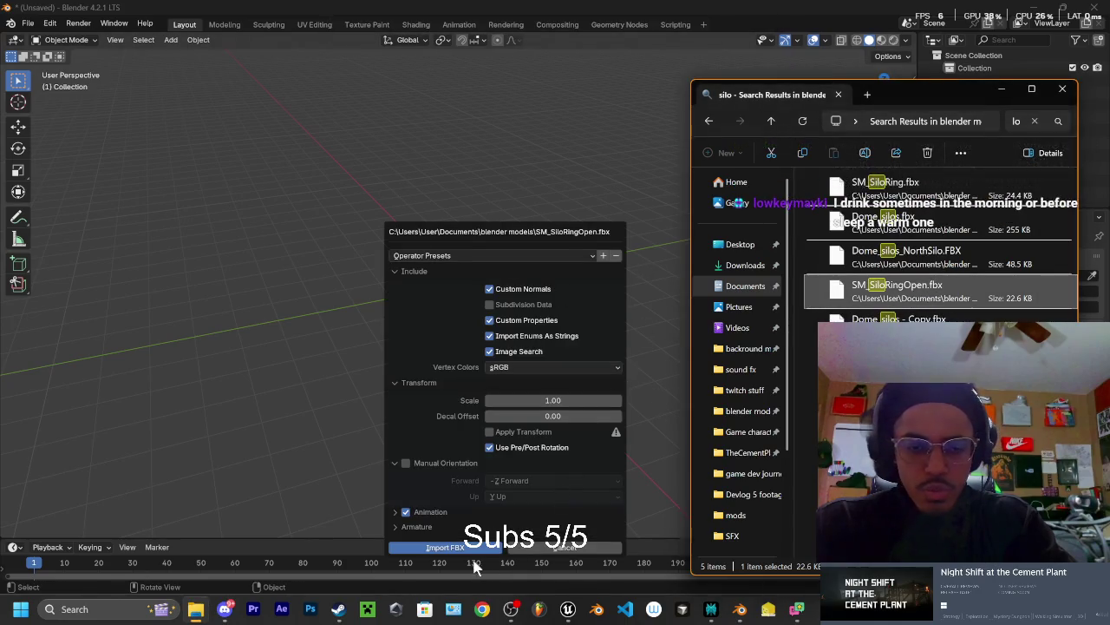
left_click(472, 548)
scroll(621, 328, "down", 6)
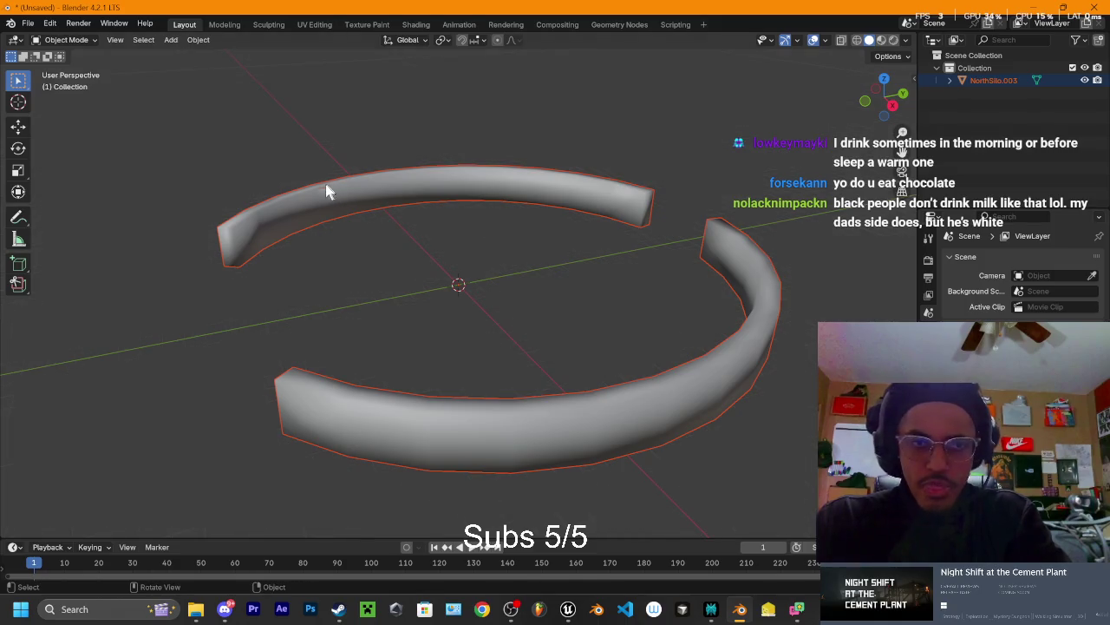
Select the NorthSilo.003 ring in Edit Mode and unwrap it with Smart UV Project
left_click(538, 259)
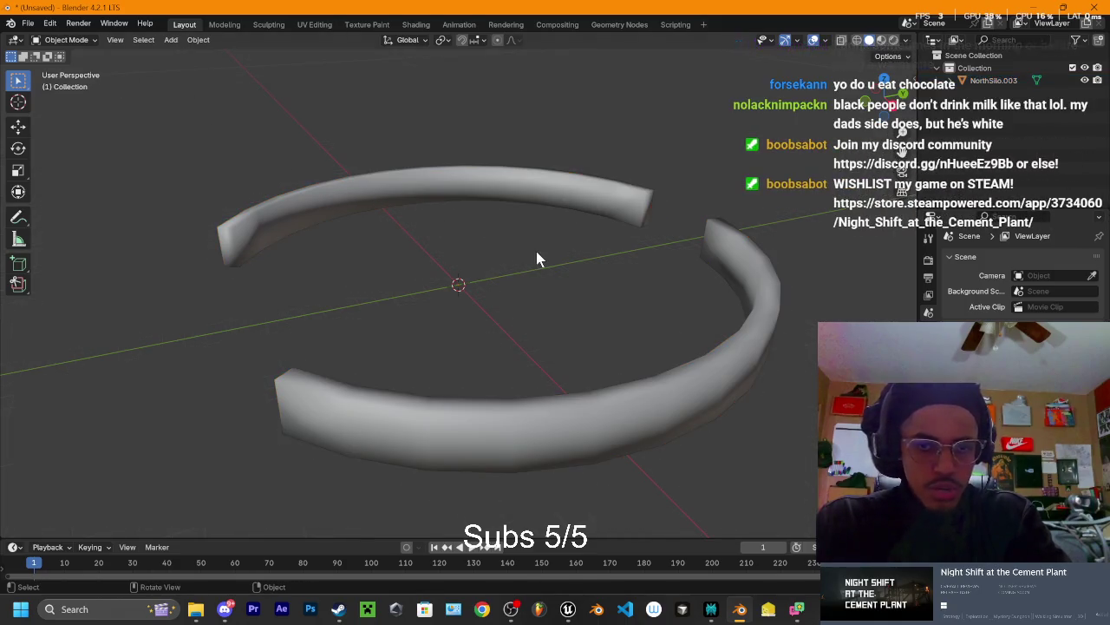
left_click(584, 204)
key("Tab")
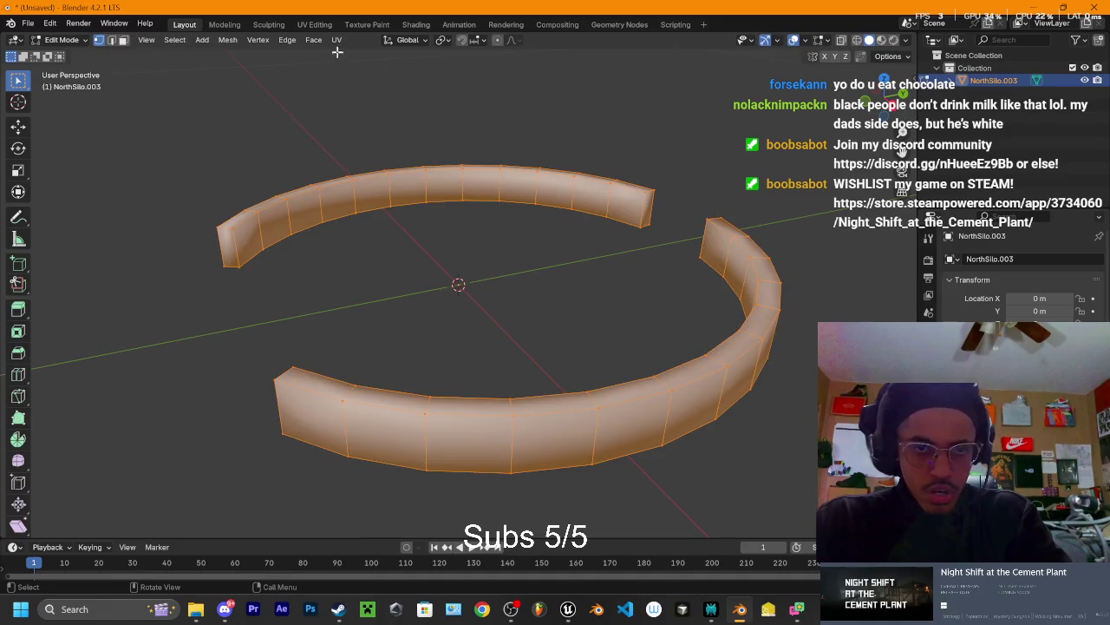
left_click(336, 40)
left_click(373, 66)
left_click(373, 188)
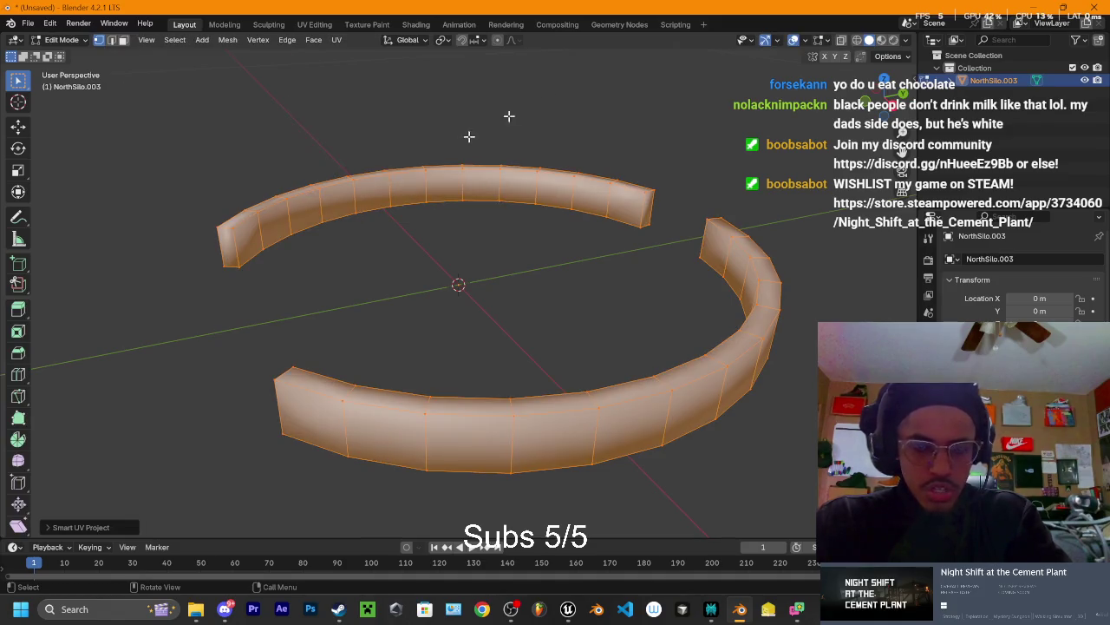
Scale the ring's UV islands up in UV Editing and return to Layout
left_click(321, 25)
key("s")
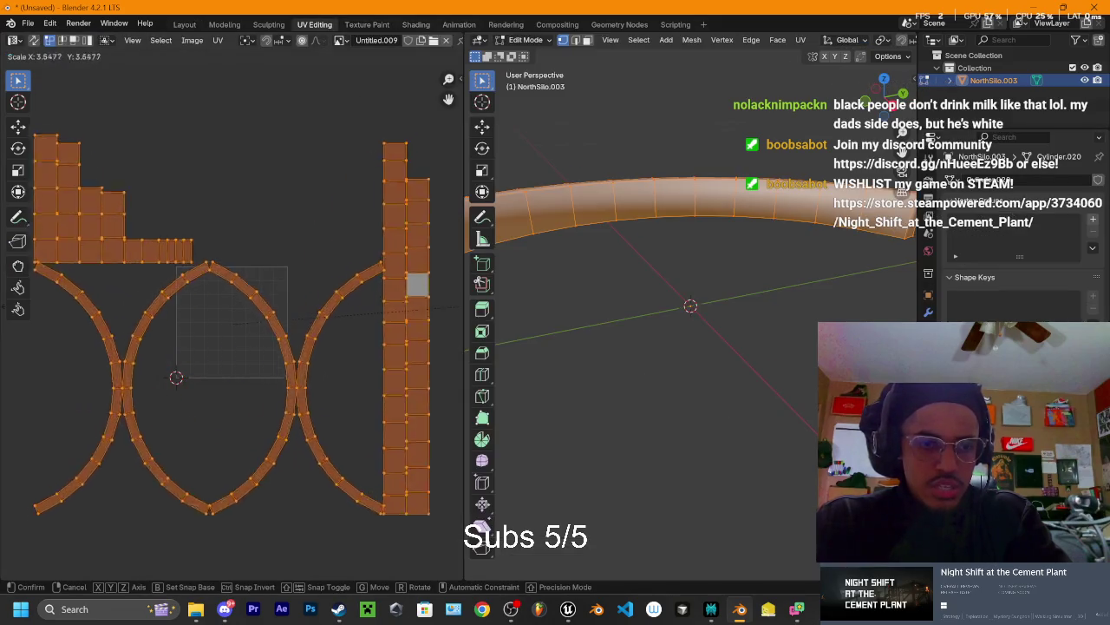
left_click(338, 298)
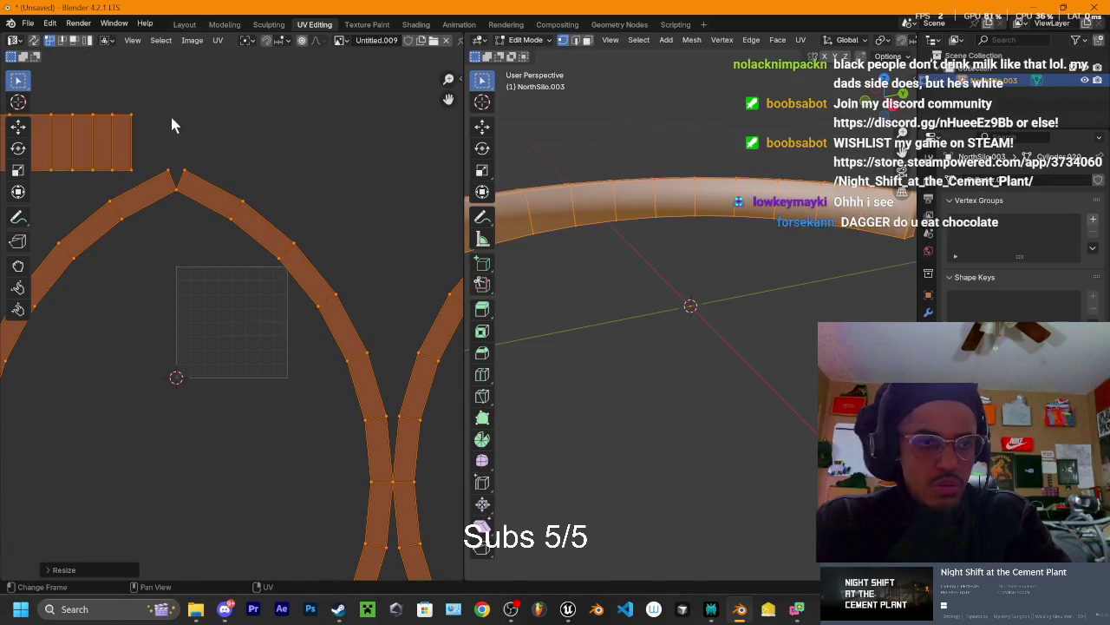
left_click(185, 24)
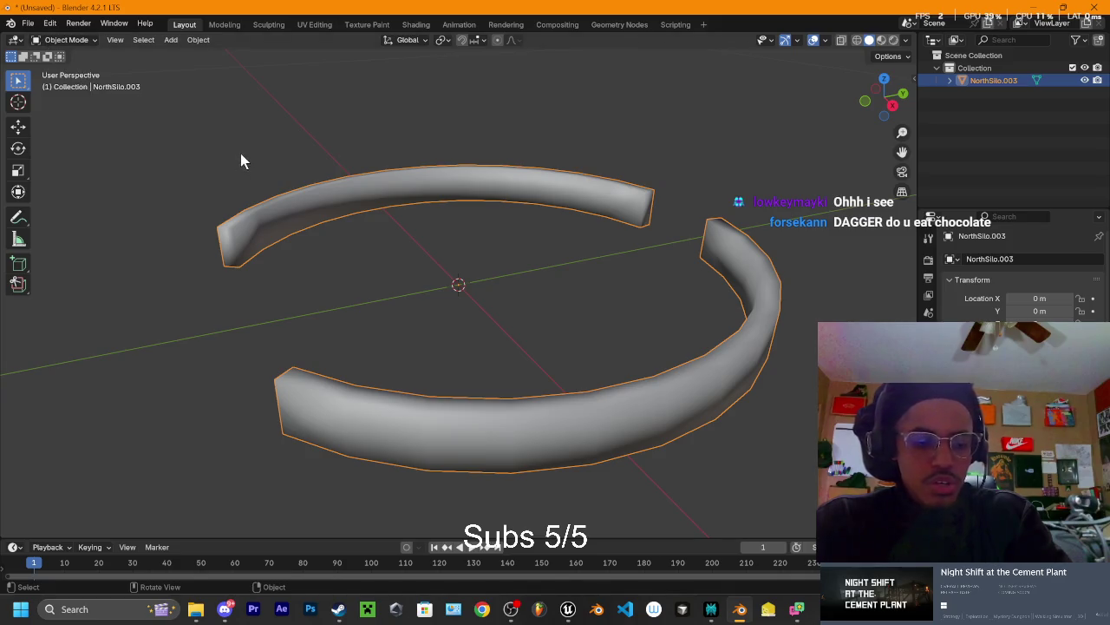
Apply the ring's scale and start an FBX export into the blender models folder
key("ctrl+a")
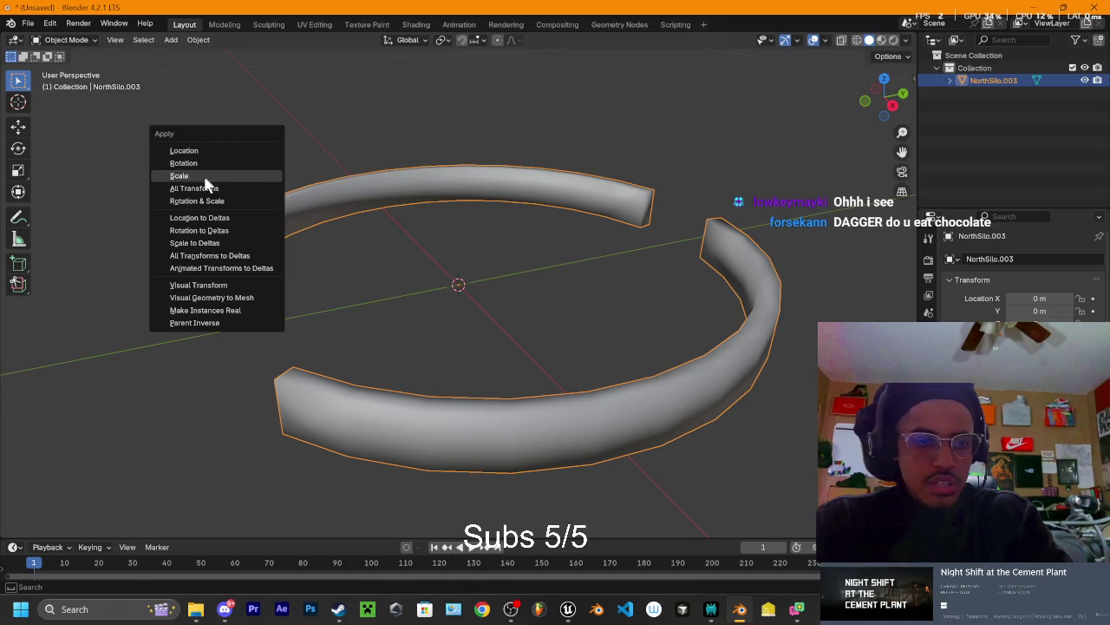
left_click(206, 177)
left_click(26, 25)
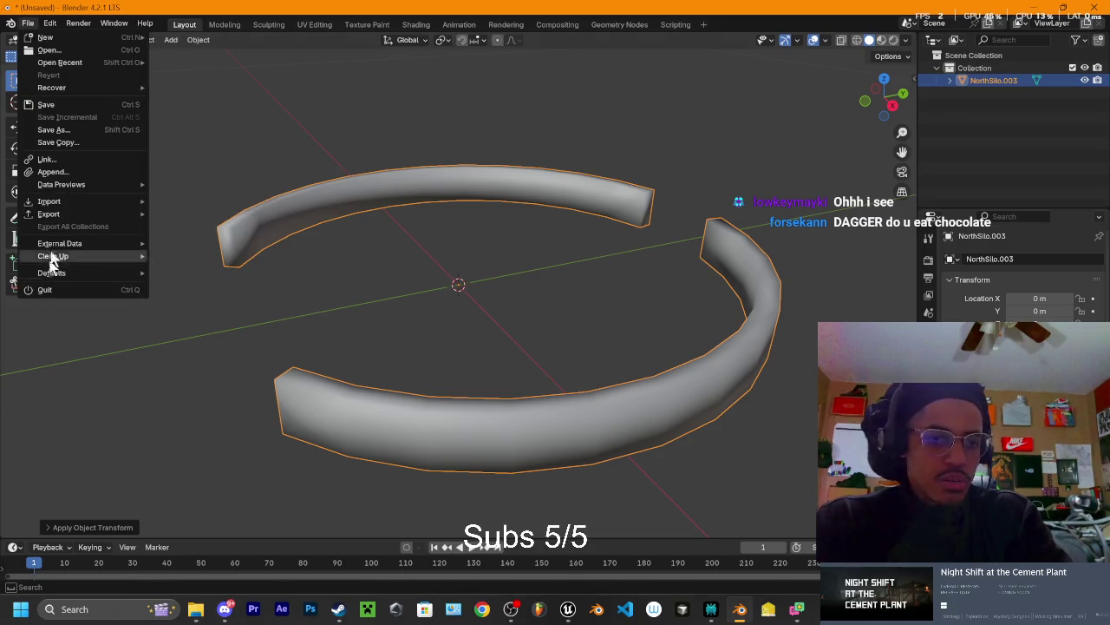
mouse_move(56, 217)
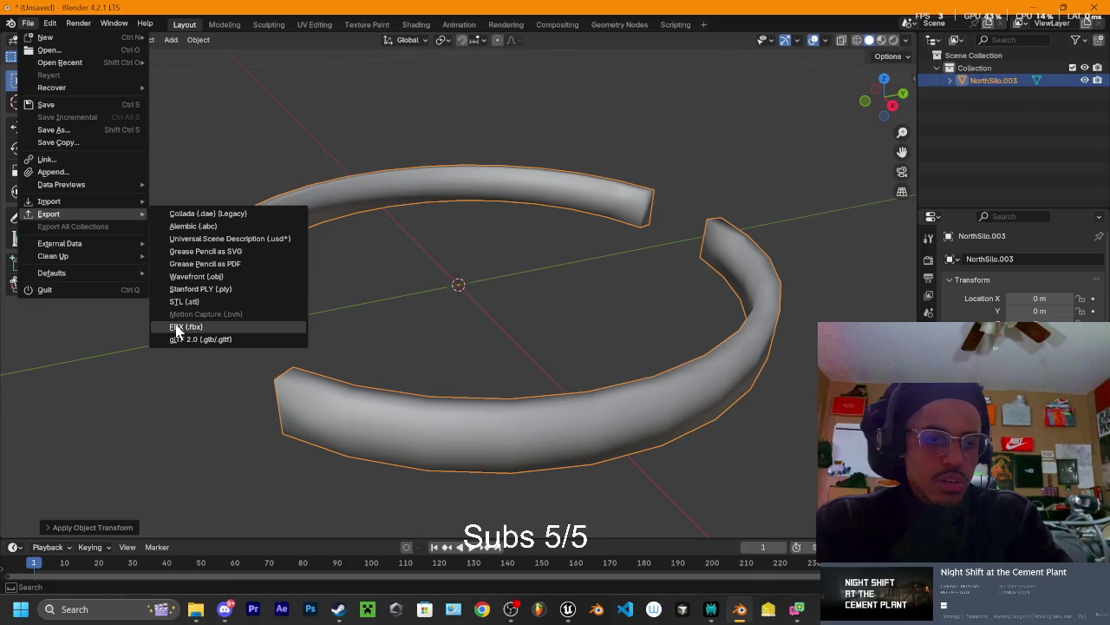
left_click(177, 326)
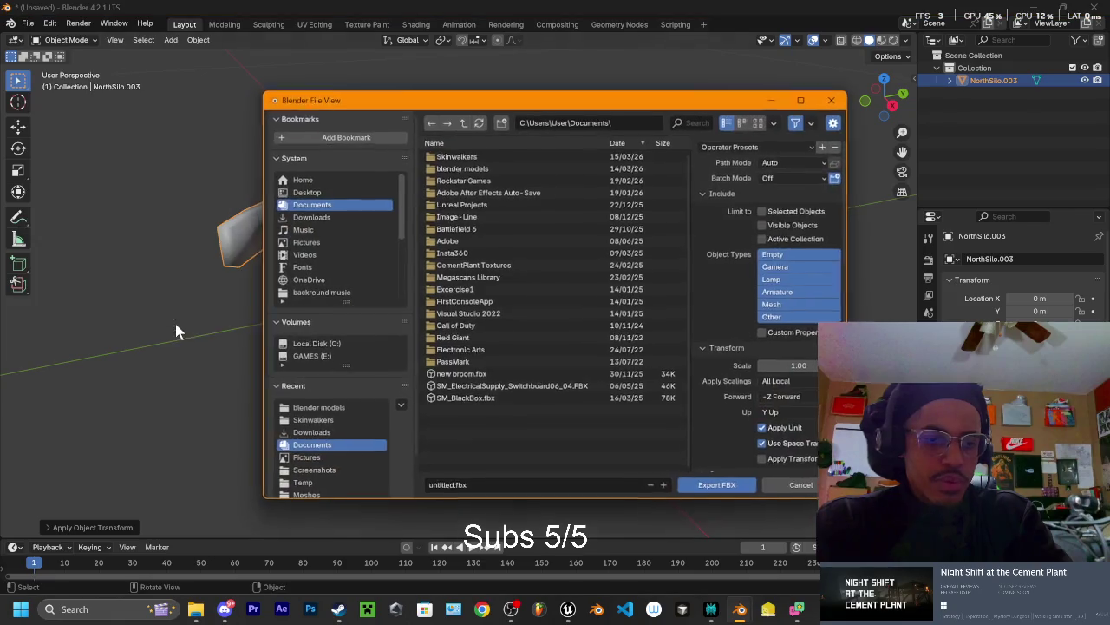
left_click(494, 168)
left_click(432, 124)
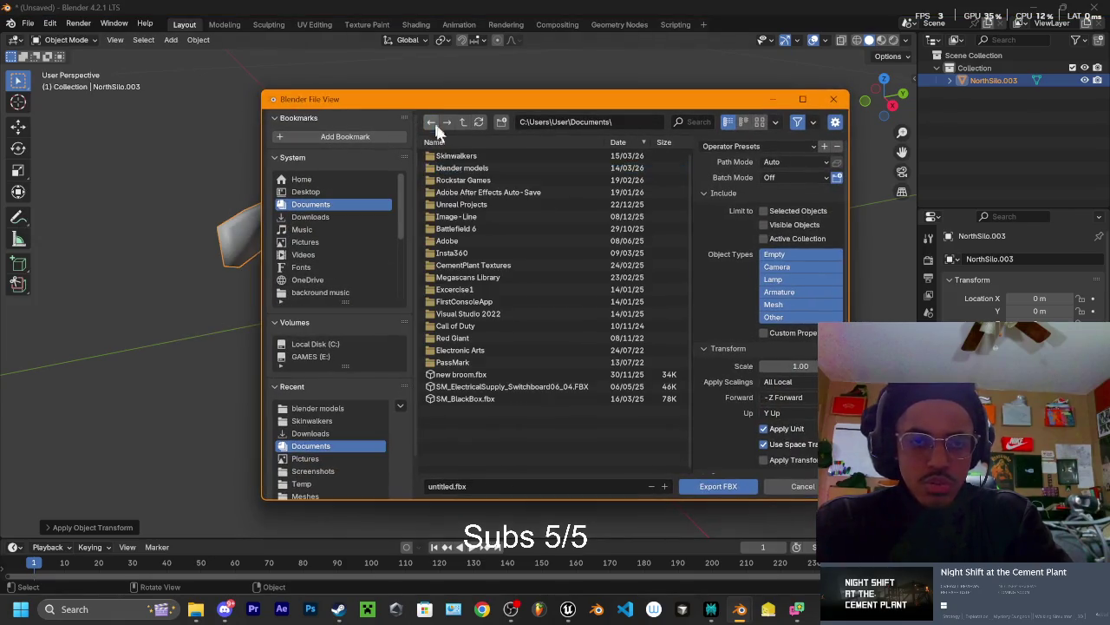
left_click(460, 168)
Filter by 'silo', export the FBX with the Structures preset, then return to Unreal's DomeSilo folder
left_click(688, 122)
type("silo")
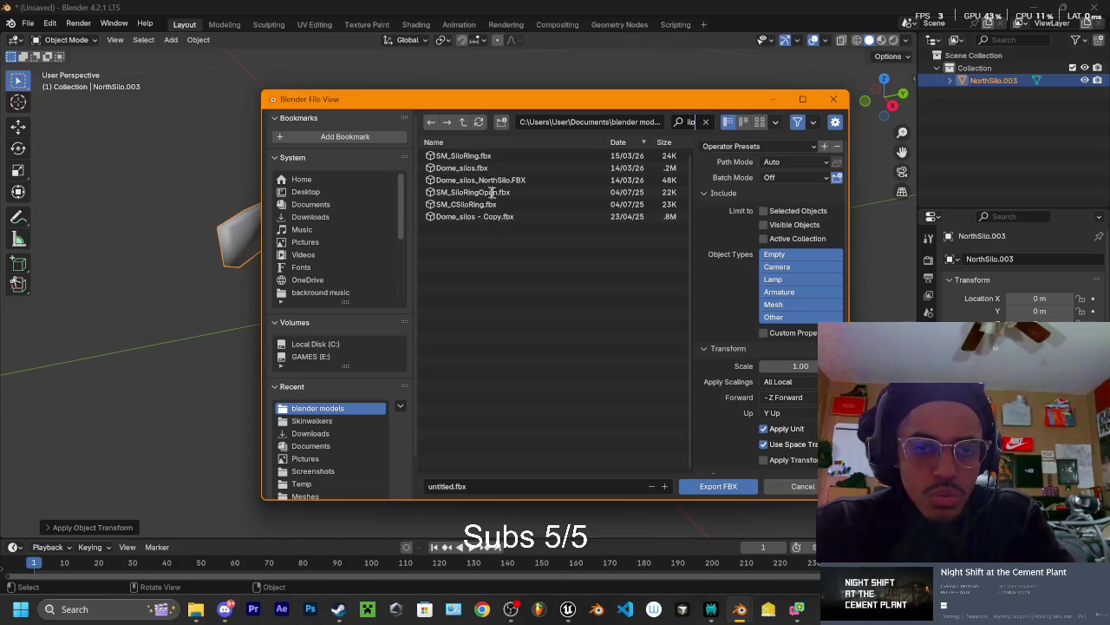
key("Return")
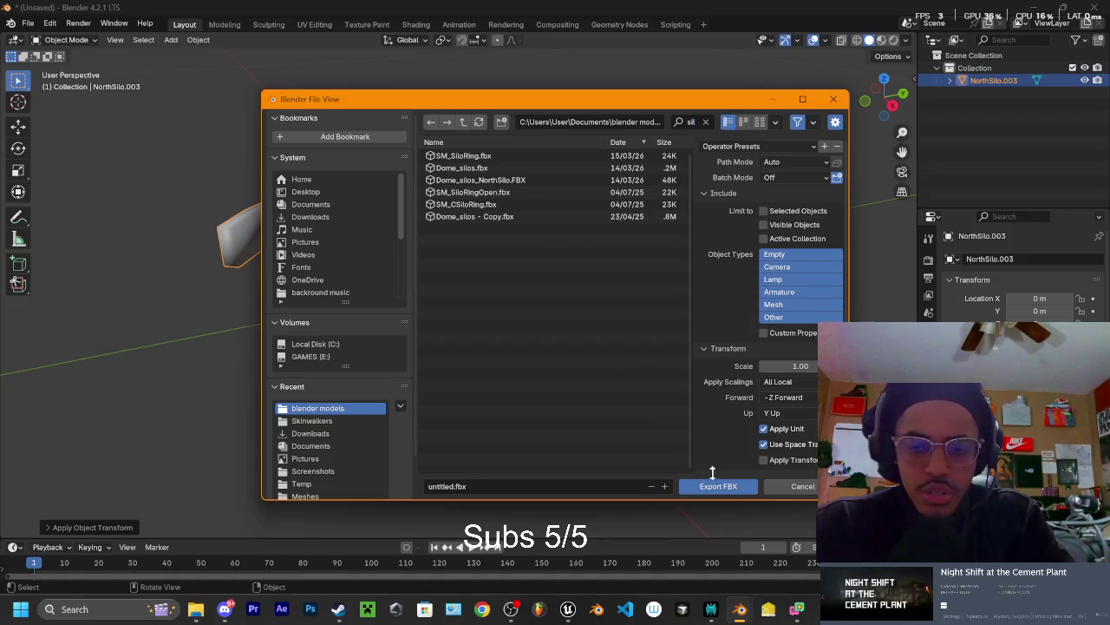
left_click(742, 152)
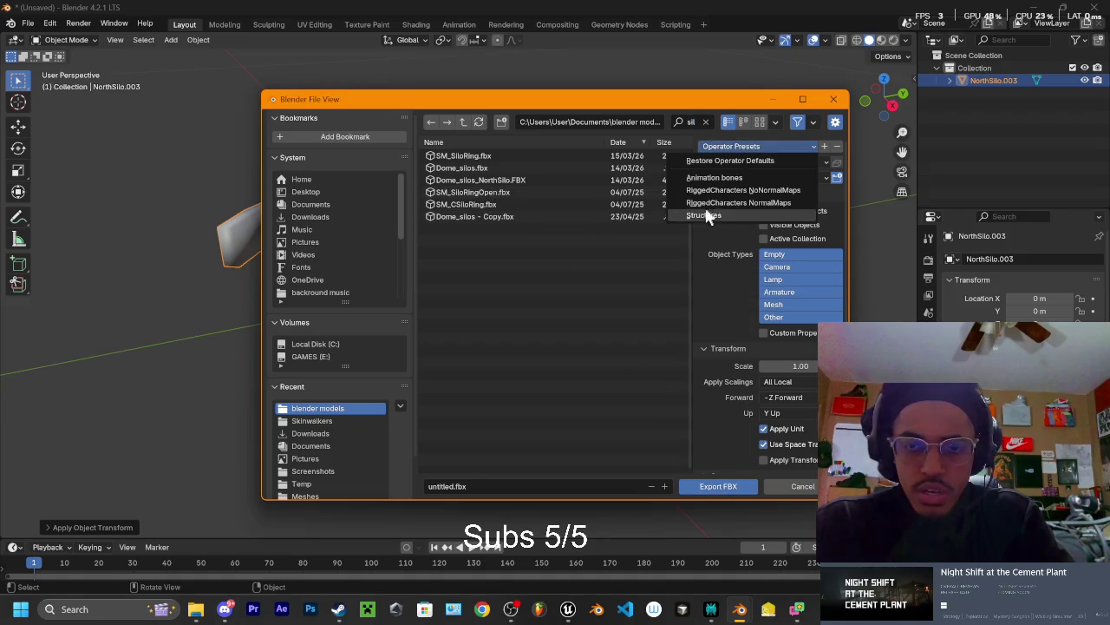
left_click(703, 216)
left_click(718, 485)
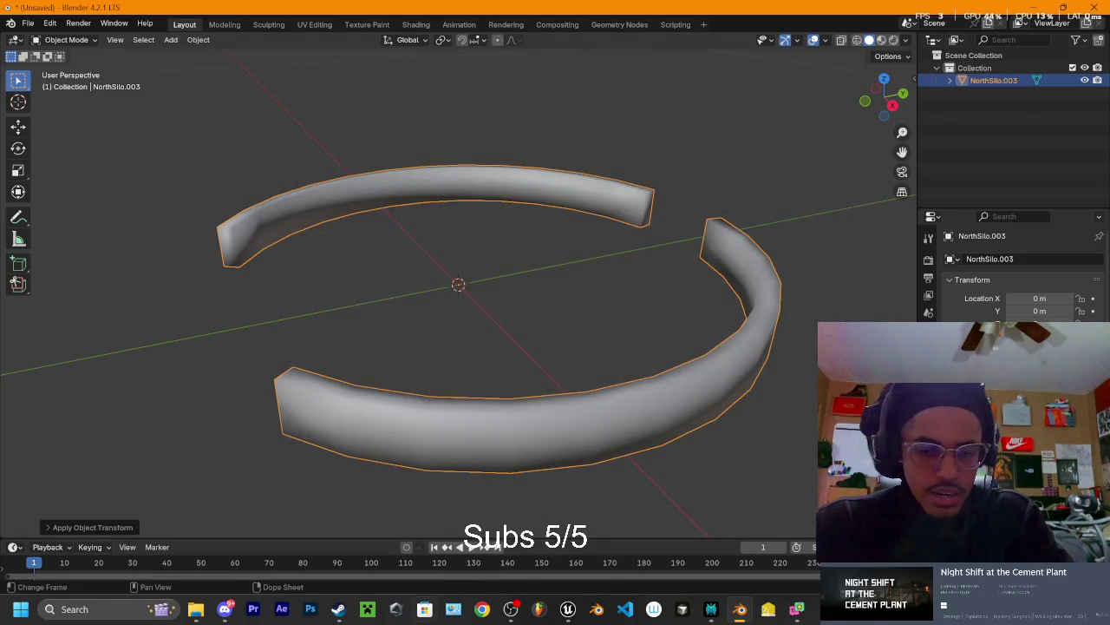
left_click(568, 610)
left_click(69, 583)
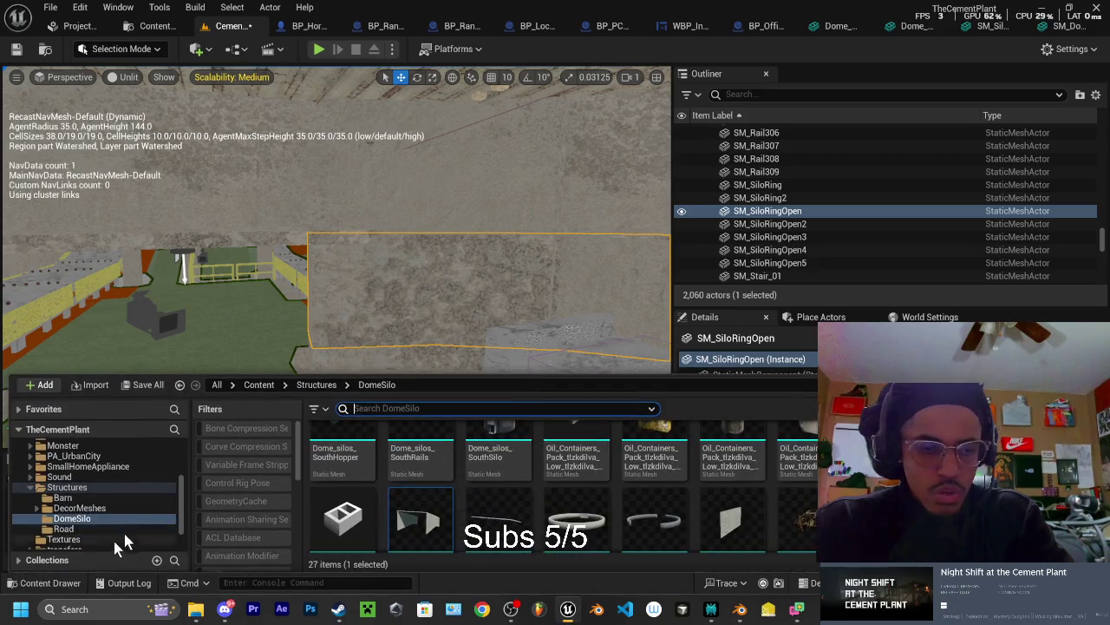
Reimport SM_SiloRingOpen.fbx by dragging it from Explorer into DomeSilo, then open the mesh asset
scroll(510, 520, "down", 1)
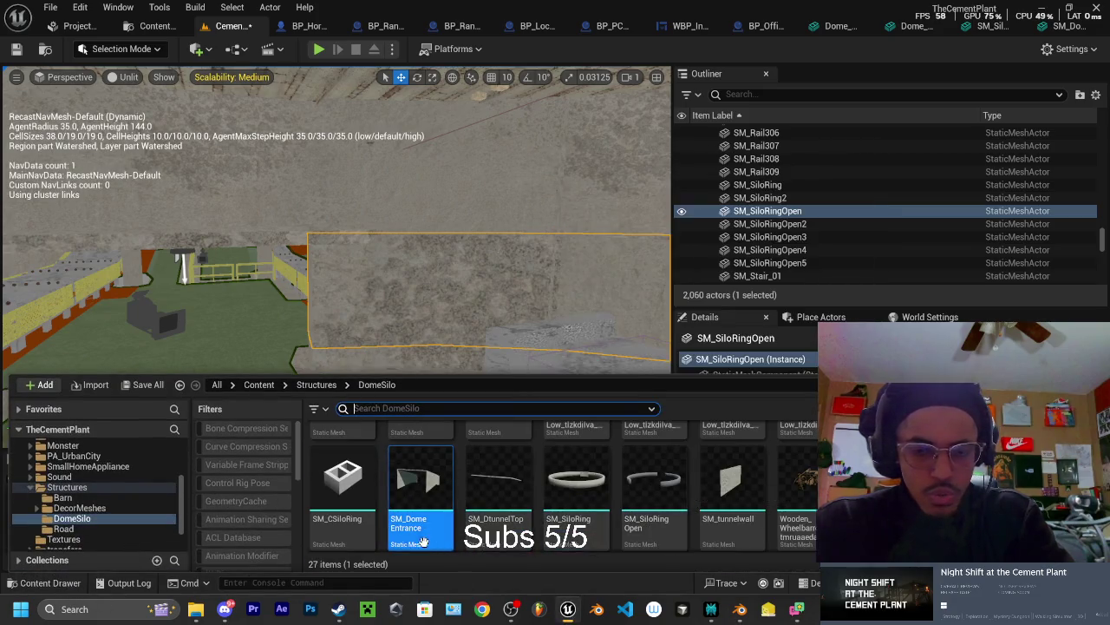
left_click(91, 384)
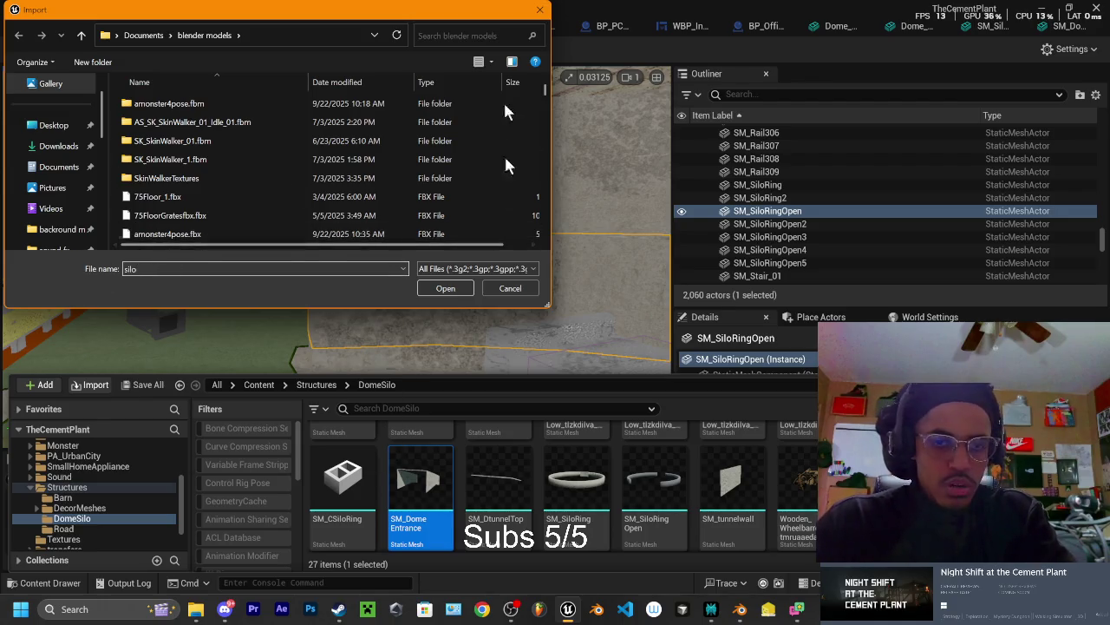
left_click(511, 288)
left_click(196, 609)
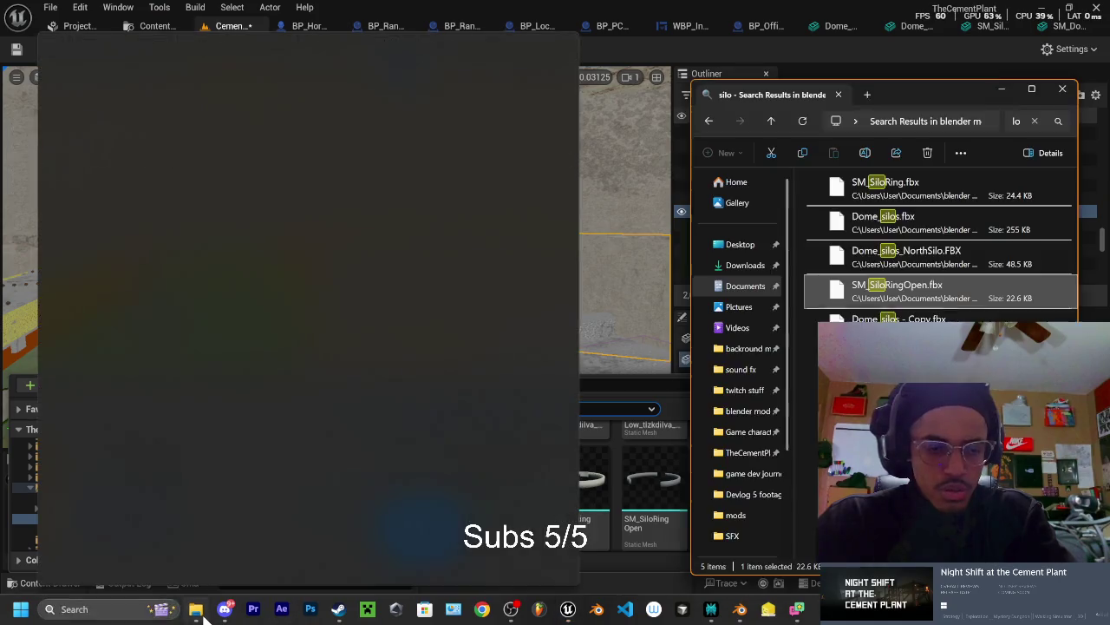
mouse_move(899, 290)
left_mouse_down()
mouse_move(746, 373)
mouse_move(661, 501)
mouse_move(438, 426)
left_mouse_up()
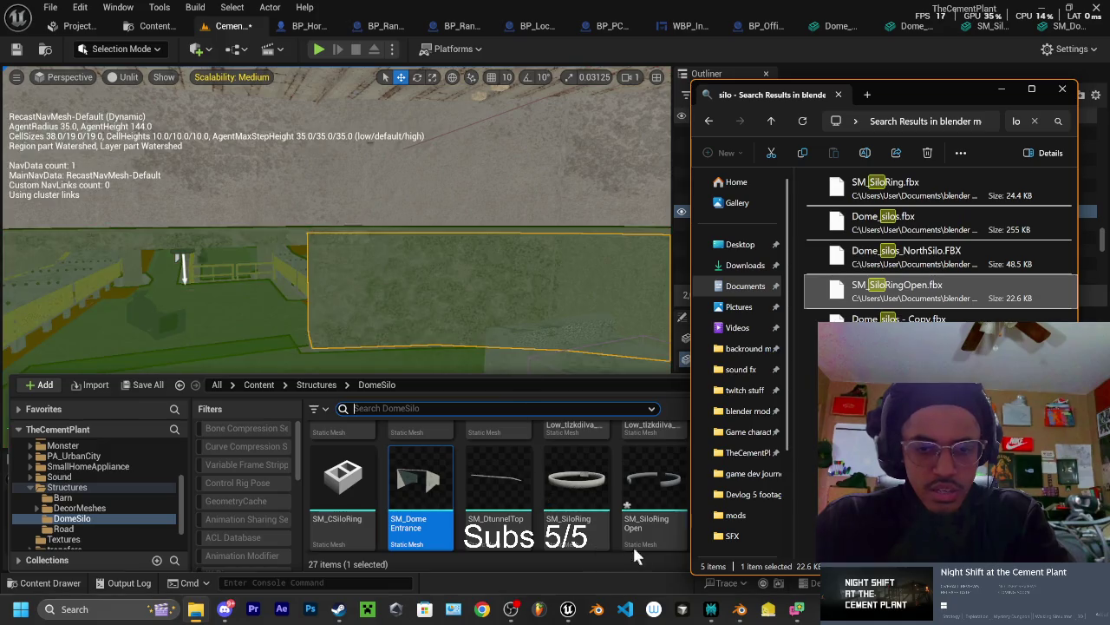
double_click(644, 533)
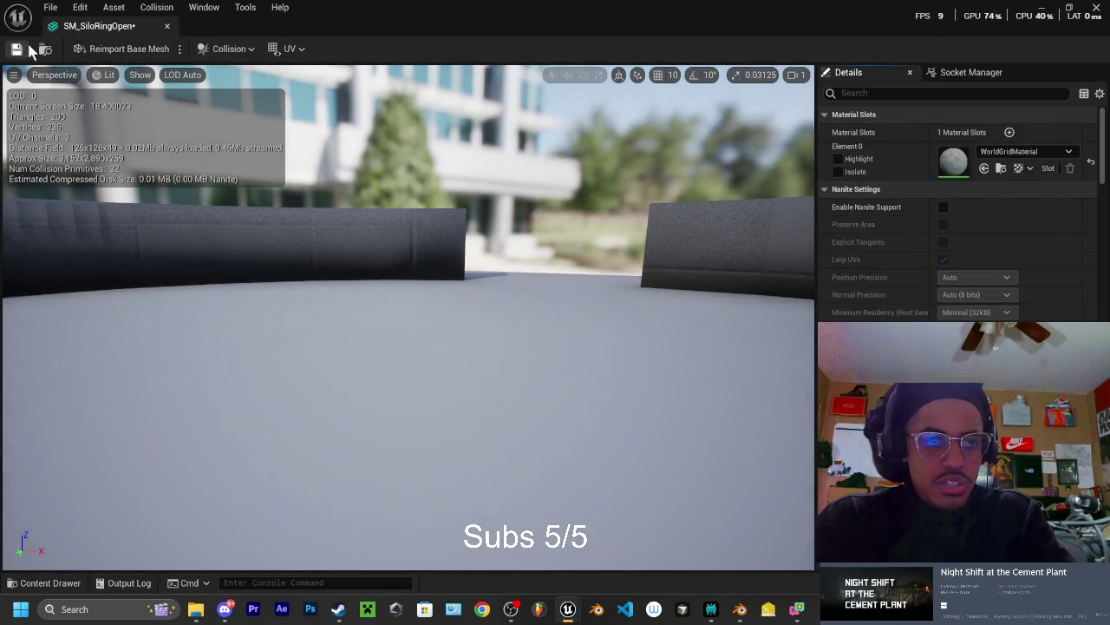
Reopen SM_SiloRingOpen and assign M_Concrete_Inst to its Element 0 material slot
left_click(168, 26)
left_click_drag(337, 260, 275, 268)
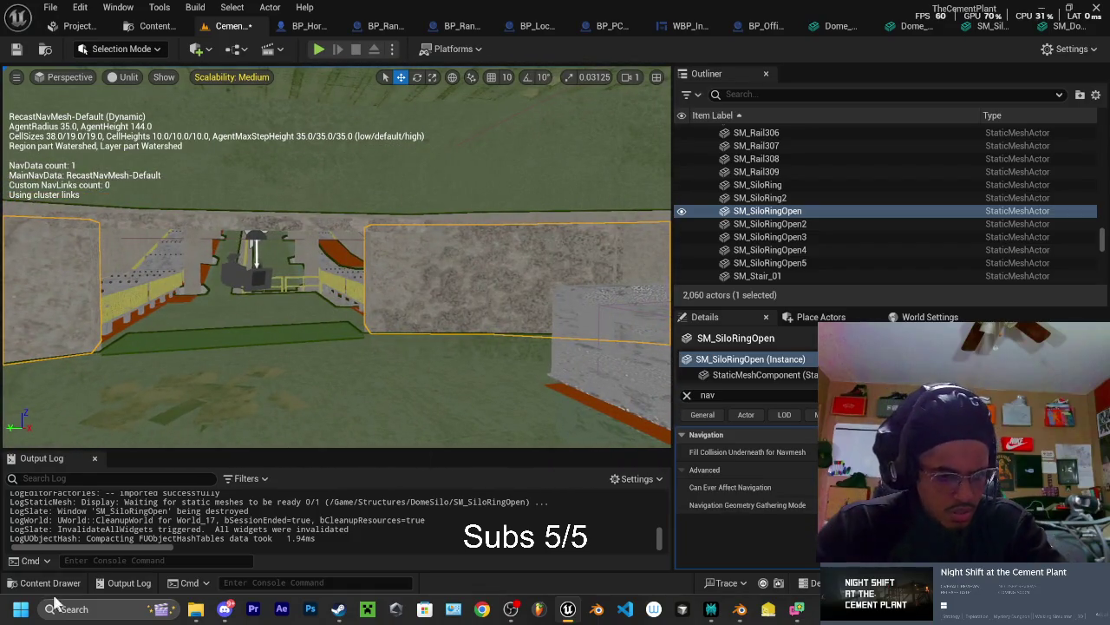
left_click(52, 583)
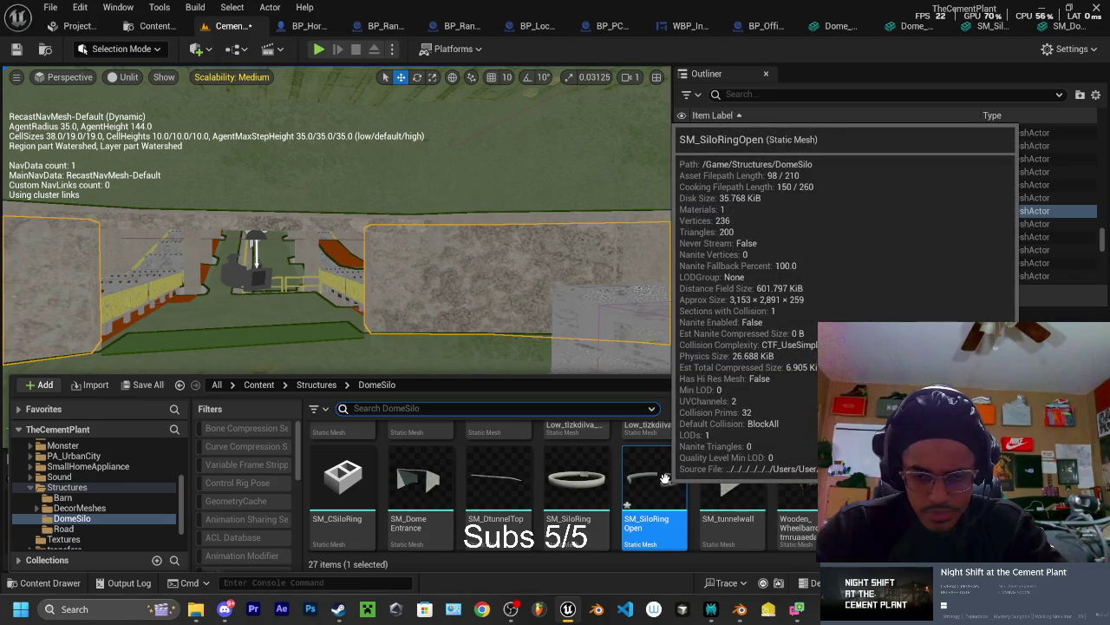
double_click(662, 477)
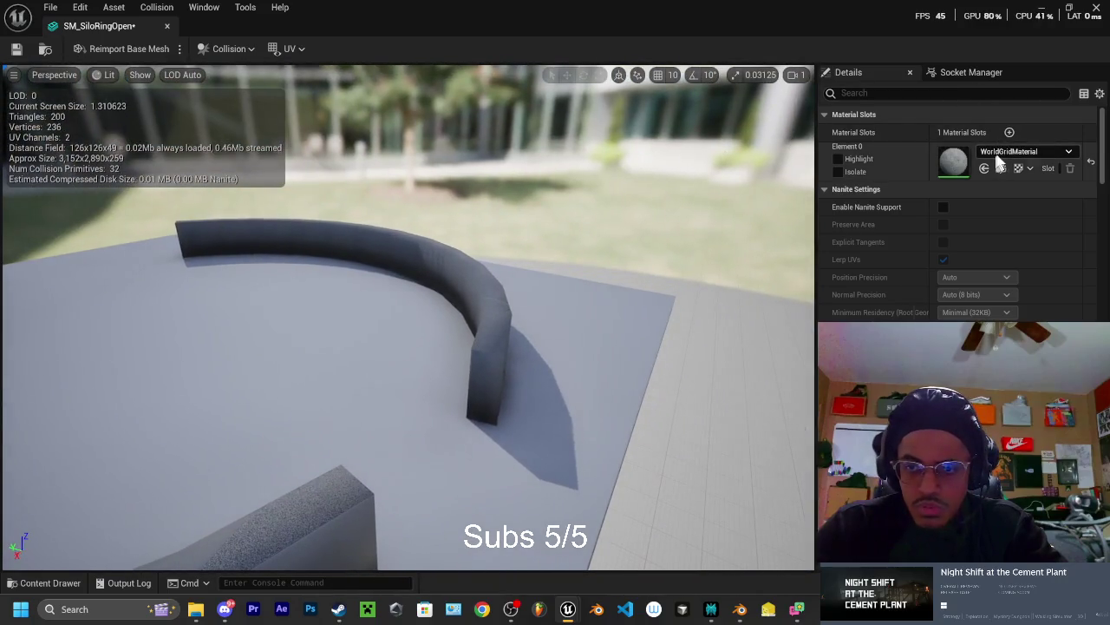
left_click(998, 155)
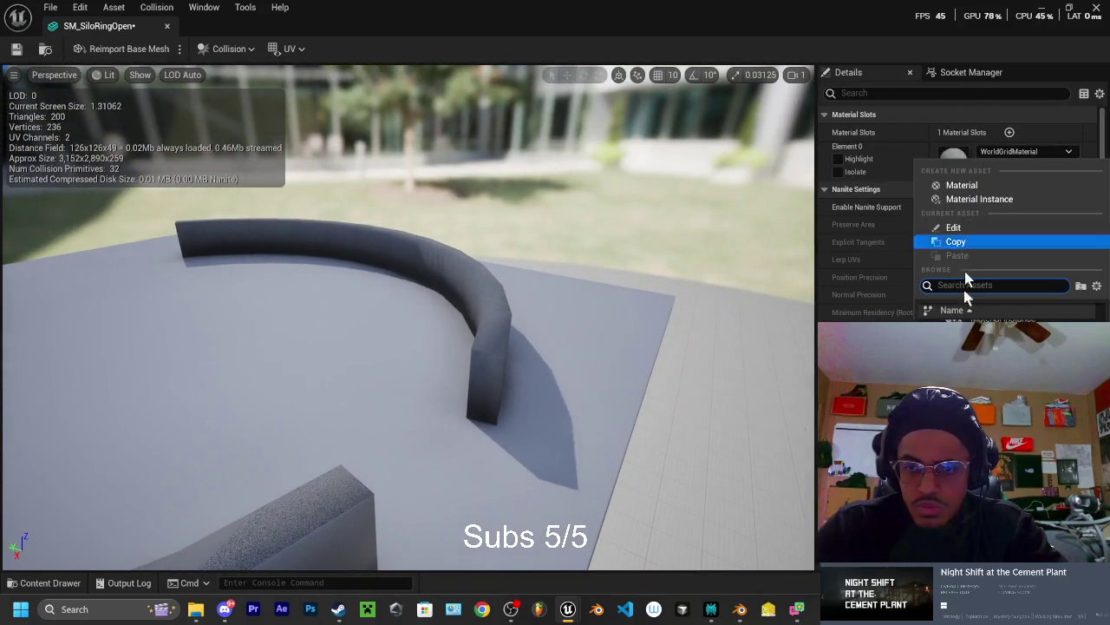
type("concrete")
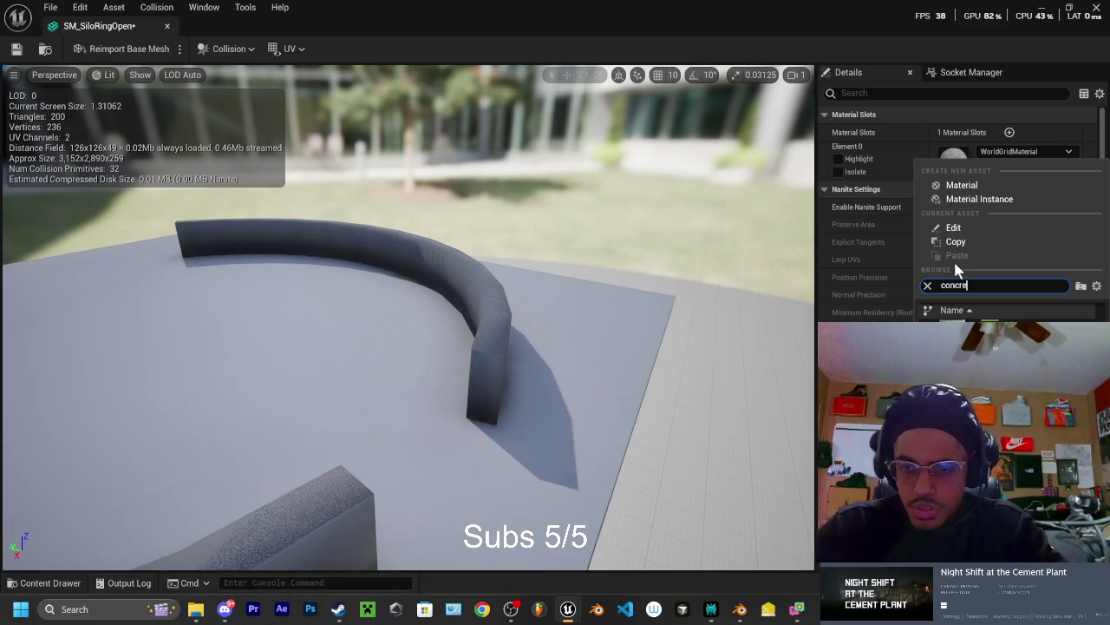
key("Return")
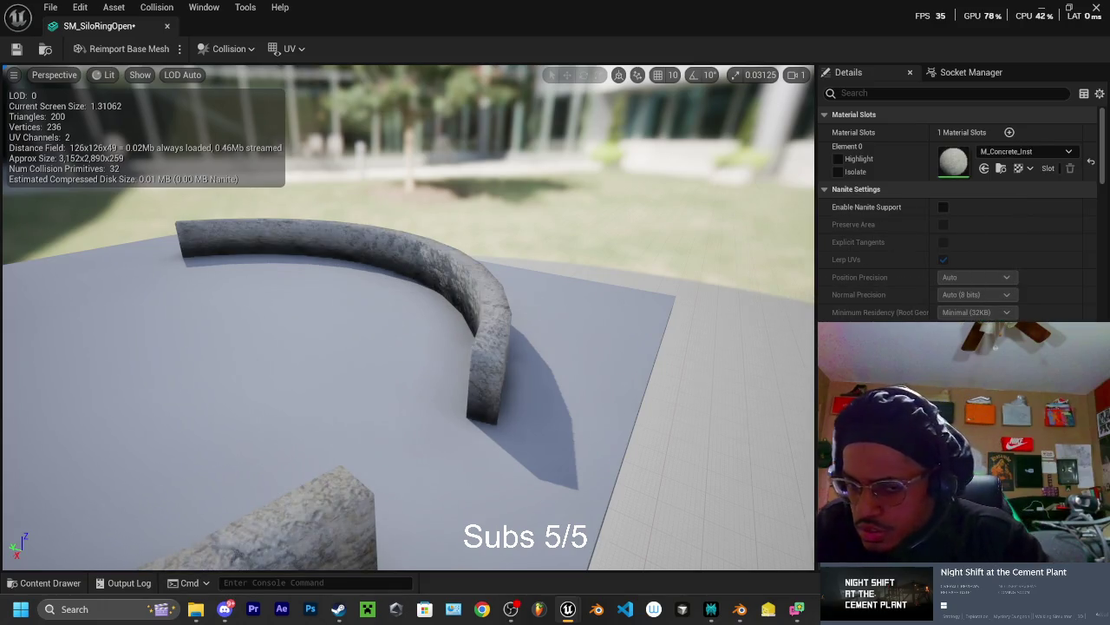
Orbit close around the ring to inspect its concrete texture, then switch back to Blender
mouse_move(408, 347)
left_mouse_down()
mouse_move(373, 312)
mouse_move(346, 330)
mouse_move(590, 323)
left_mouse_up()
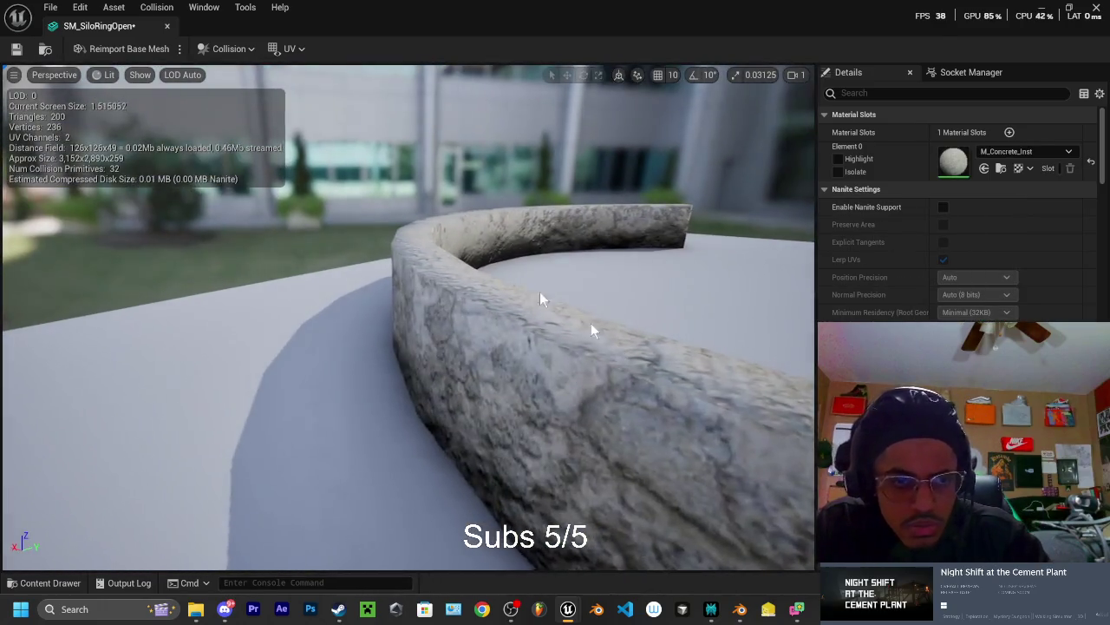
mouse_move(408, 321)
left_mouse_down()
mouse_move(342, 308)
mouse_move(434, 295)
left_mouse_up()
left_click(739, 609)
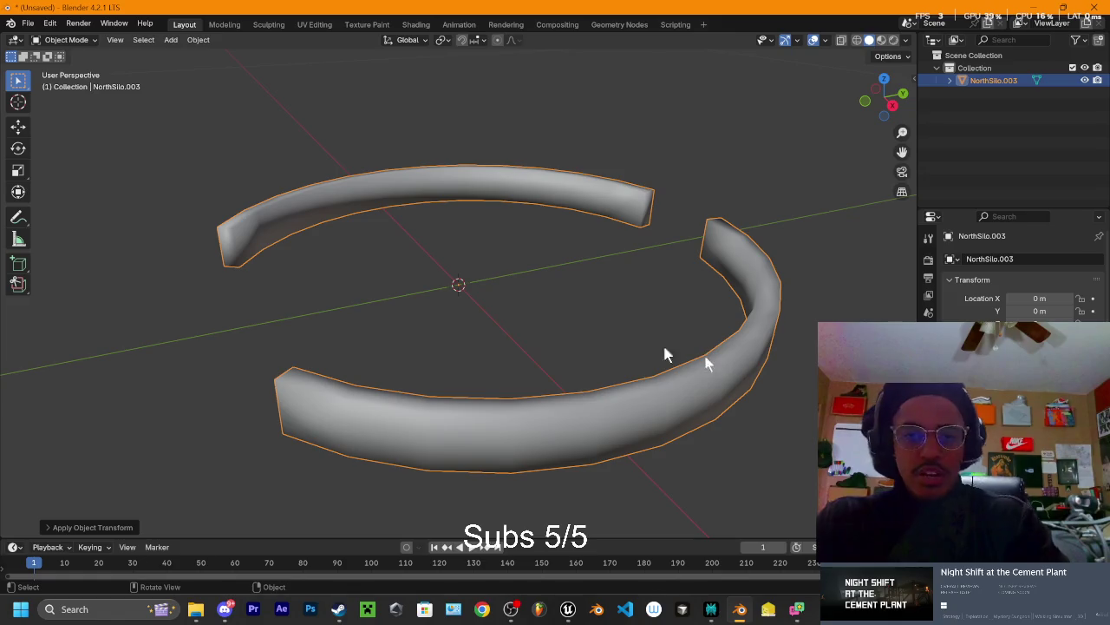
Enter Edit Mode on the ring and unwrap it with Smart UV Project
right_click(707, 174)
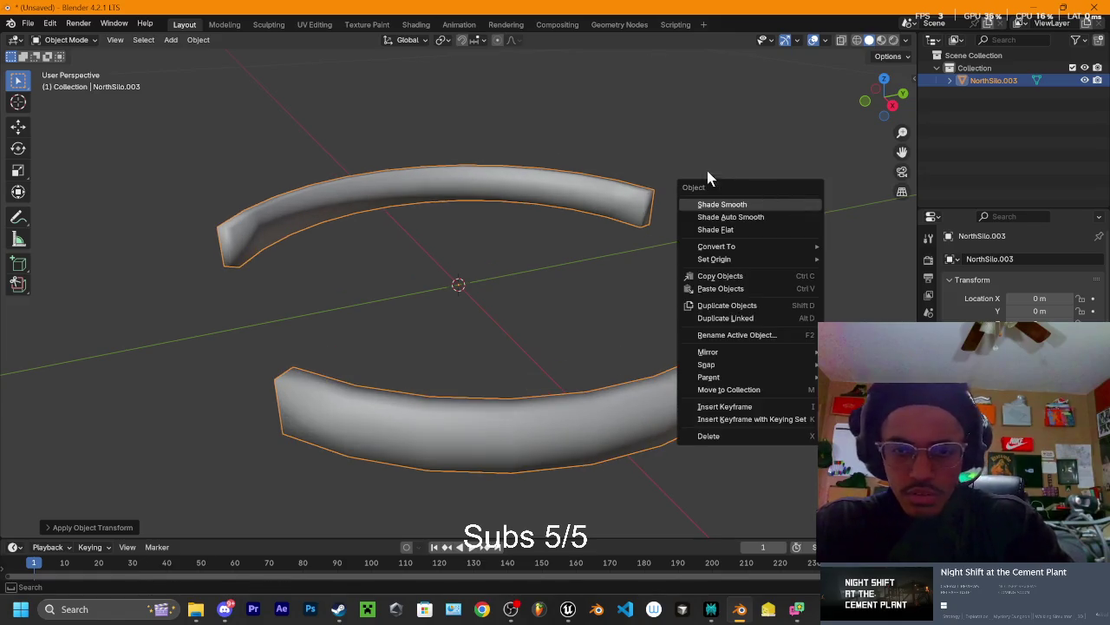
mouse_move(666, 191)
left_mouse_down()
mouse_move(596, 192)
mouse_move(692, 165)
mouse_move(680, 184)
left_mouse_up()
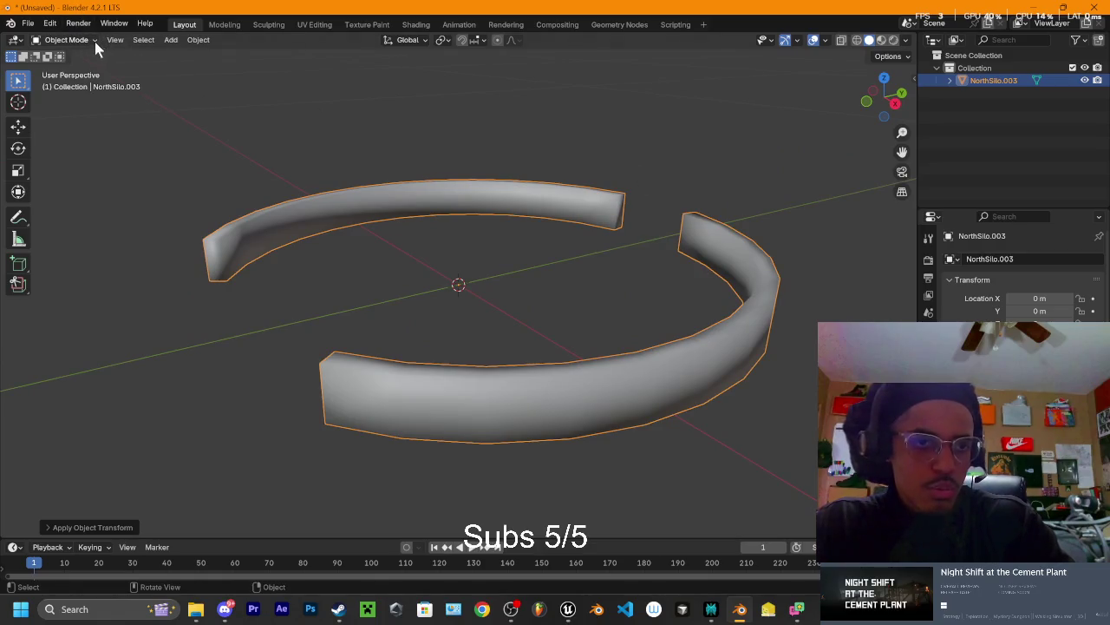
key("Tab")
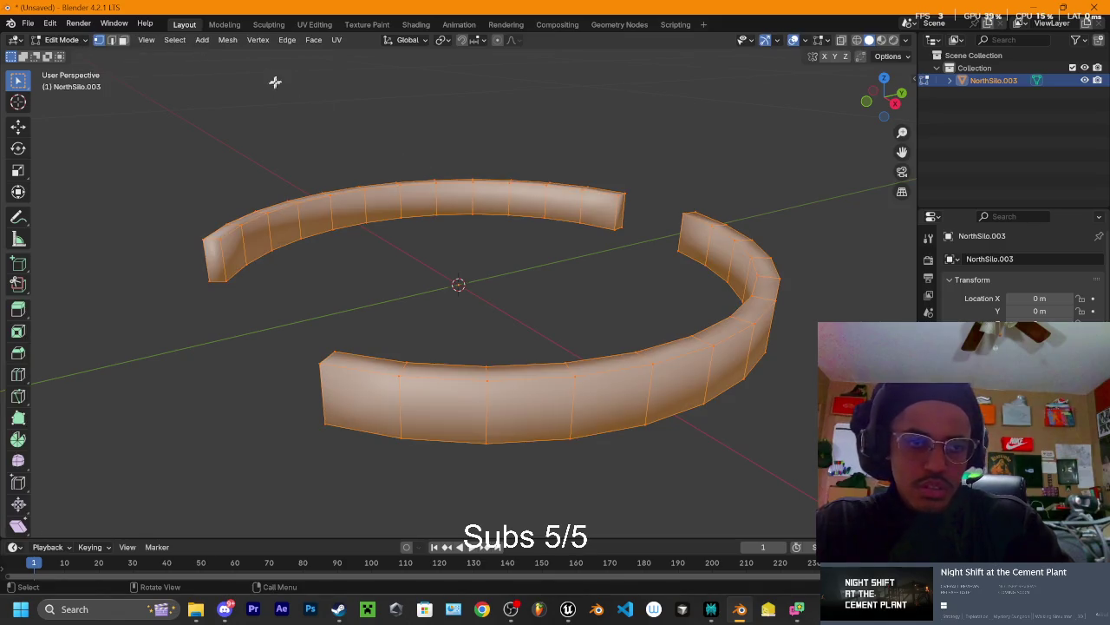
left_click(337, 40)
left_click(370, 71)
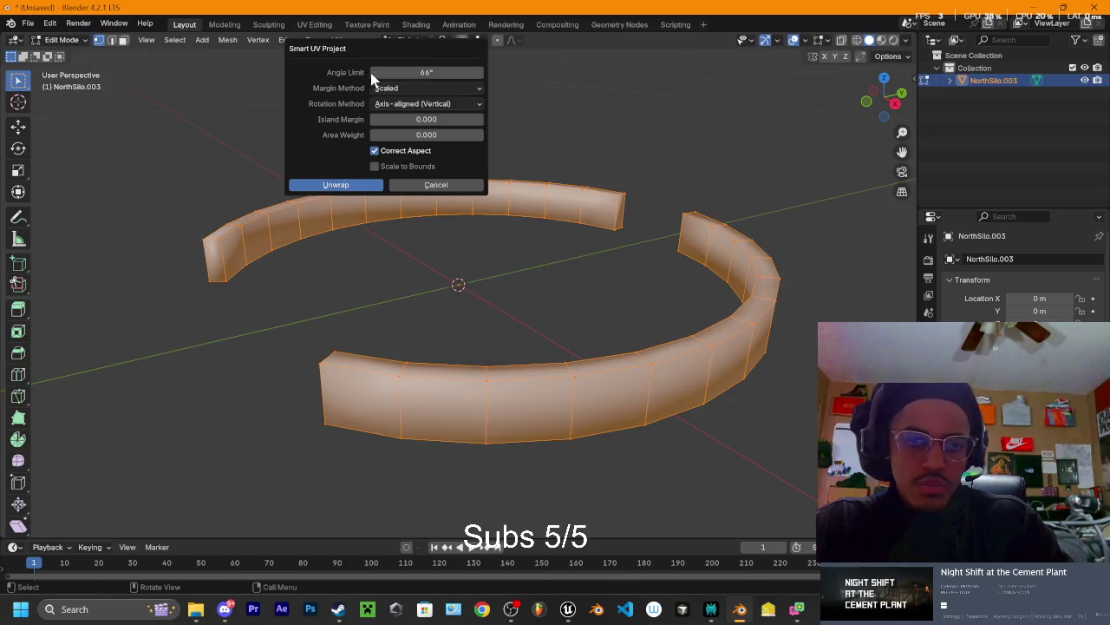
left_click(364, 187)
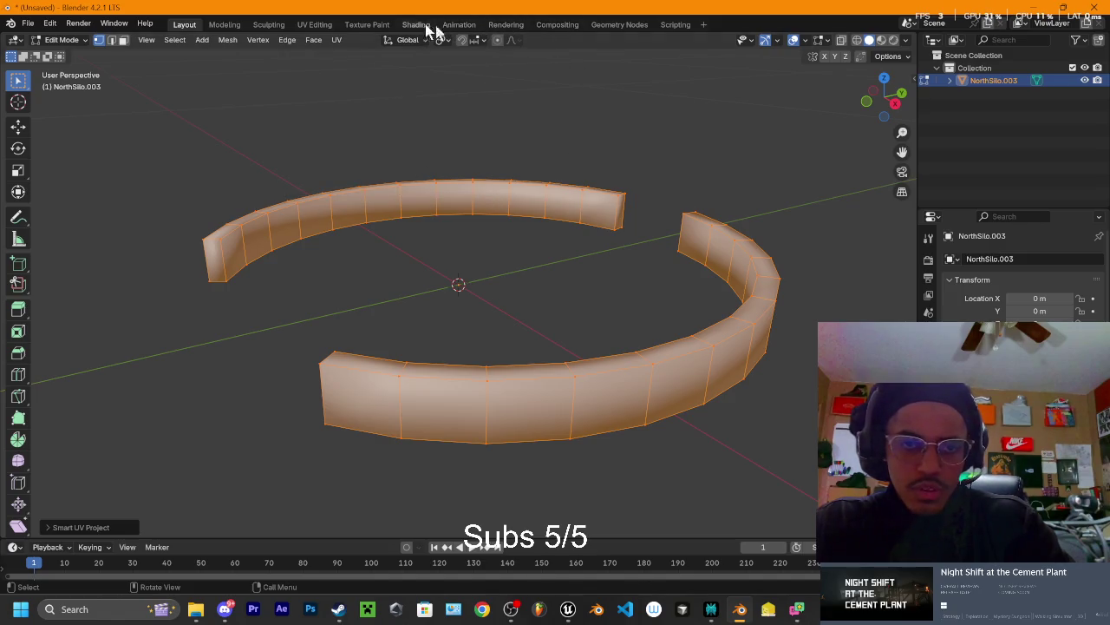
Scale the UV islands up about 3.9 times in UV Editing, then return to Layout
left_click(315, 24)
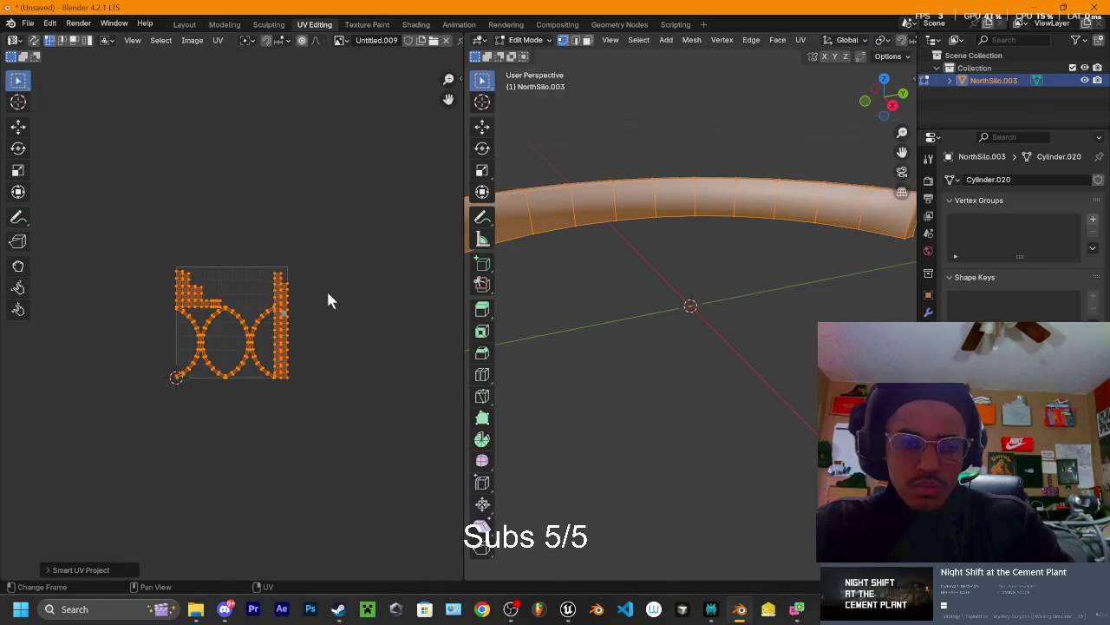
key("s")
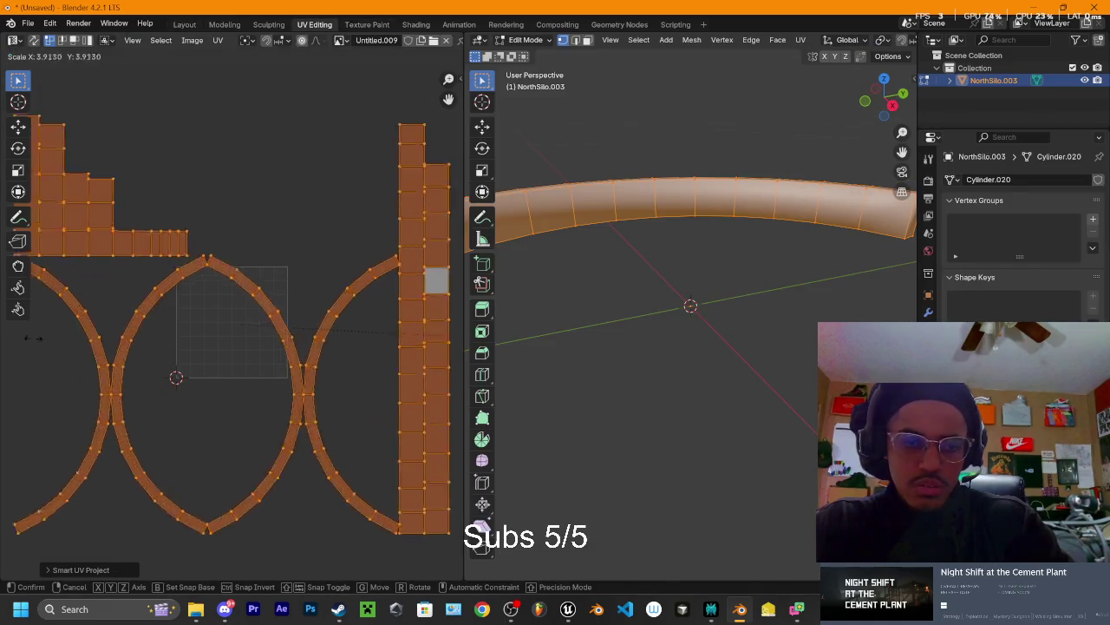
left_click(51, 349)
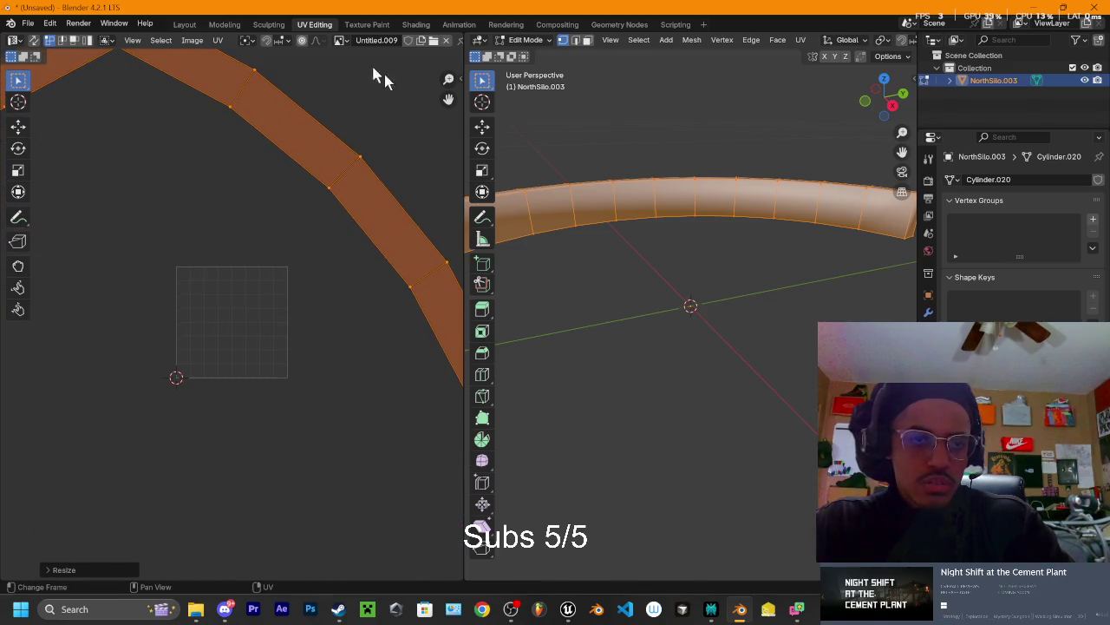
left_click(182, 25)
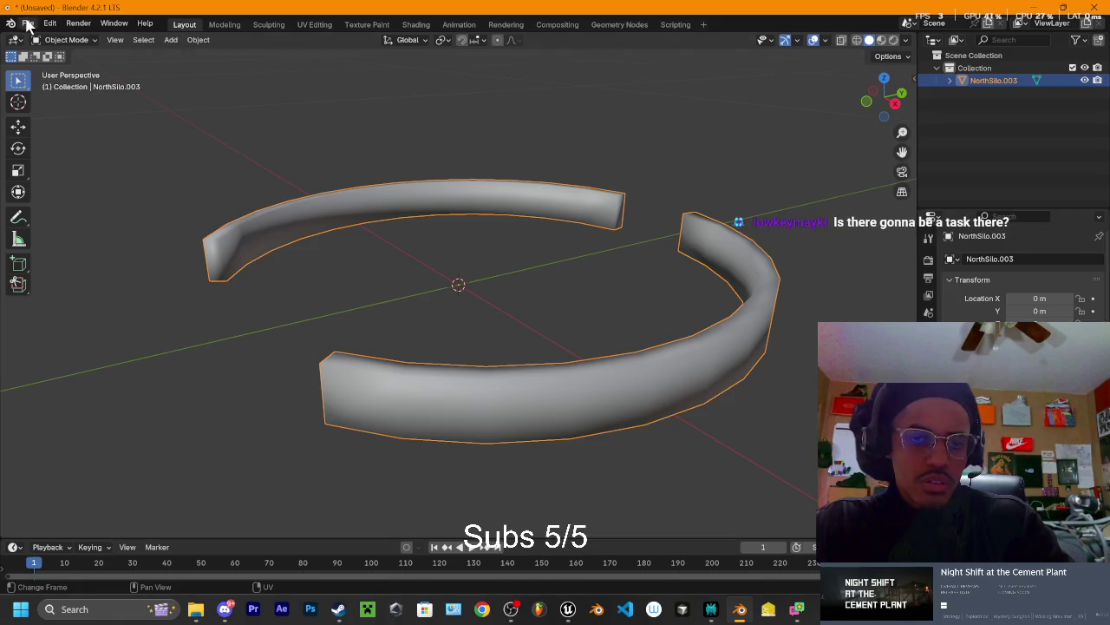
Select the NorthSilo.003 ring object and apply its object transforms
left_click(29, 24)
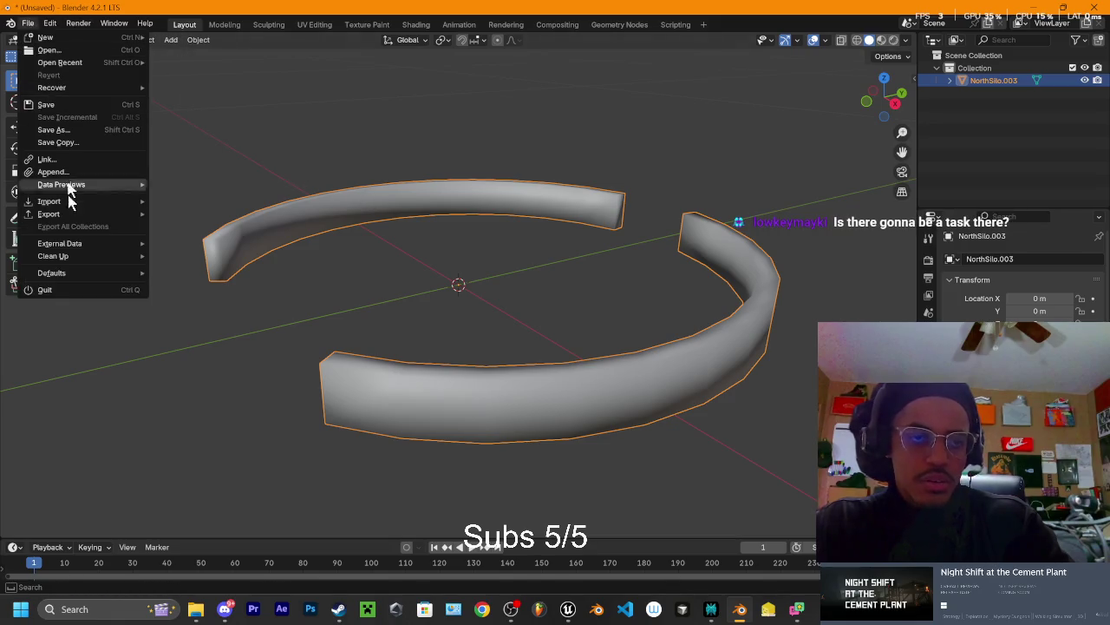
left_click(998, 108)
left_click(993, 80)
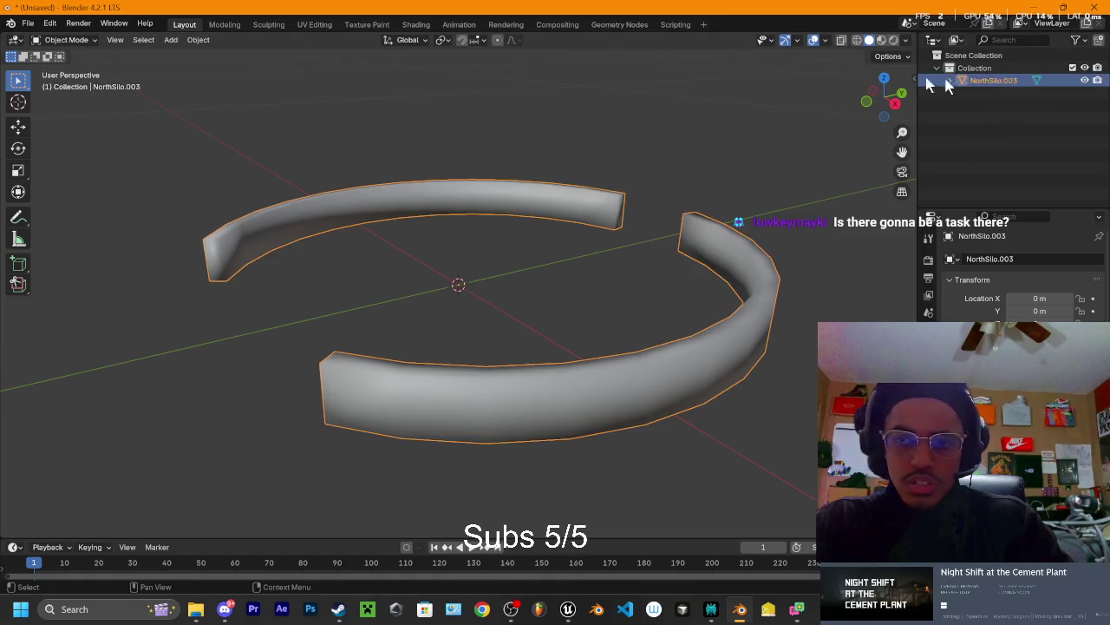
left_click(28, 24)
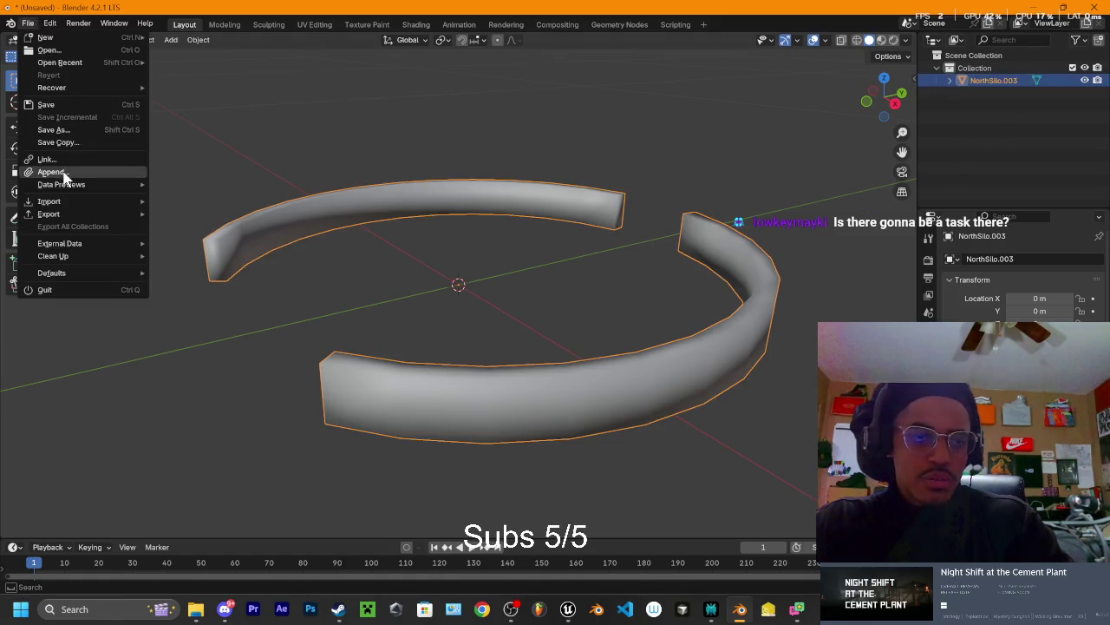
mouse_move(52, 214)
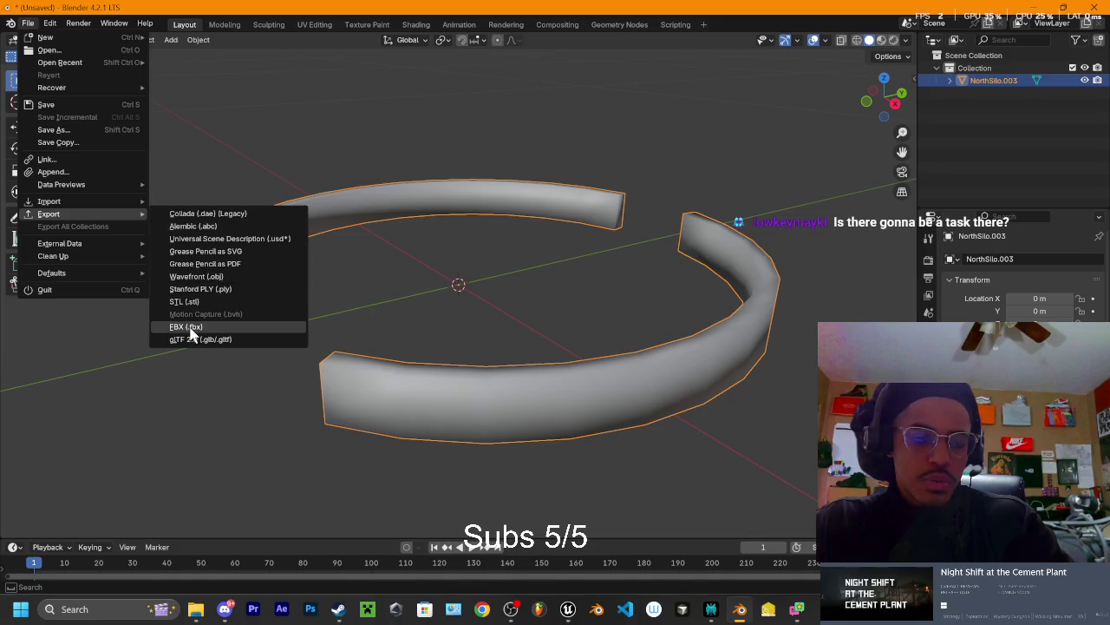
left_click(517, 253)
left_click(462, 218)
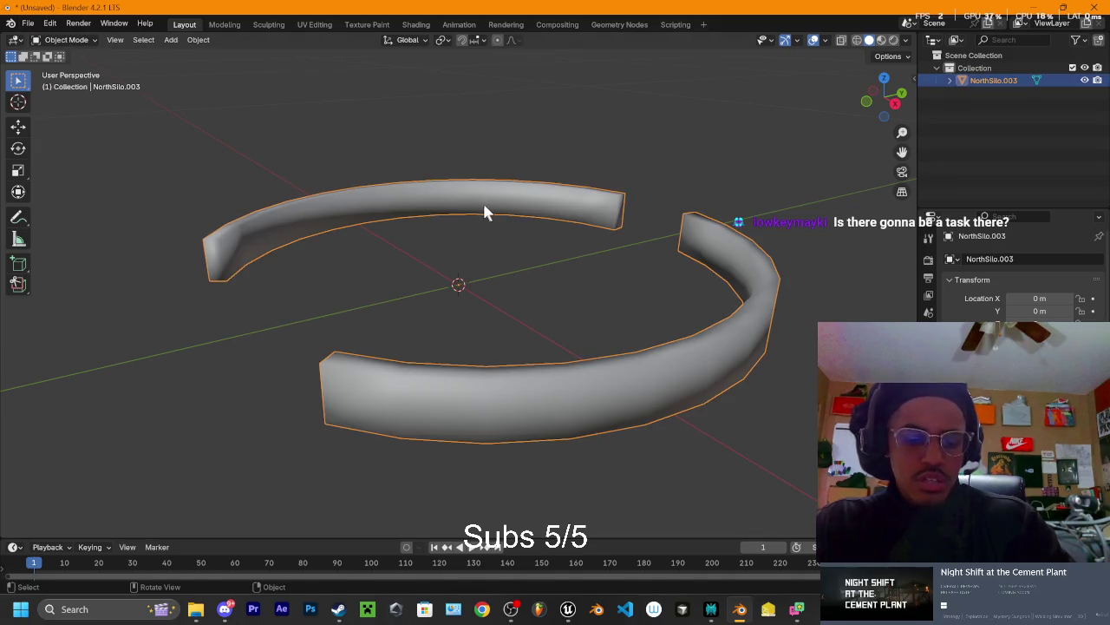
key("ctrl+a")
left_click(461, 210)
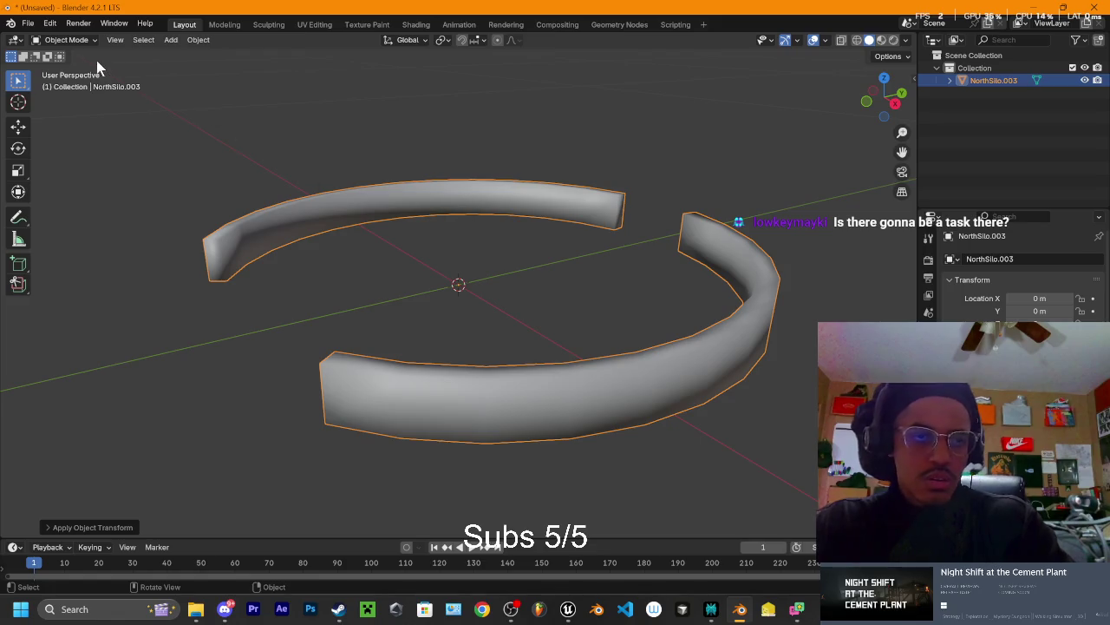
Export the rings as FBX over SM_SiloRingOpen.fbx using a saved export preset
left_click(29, 26)
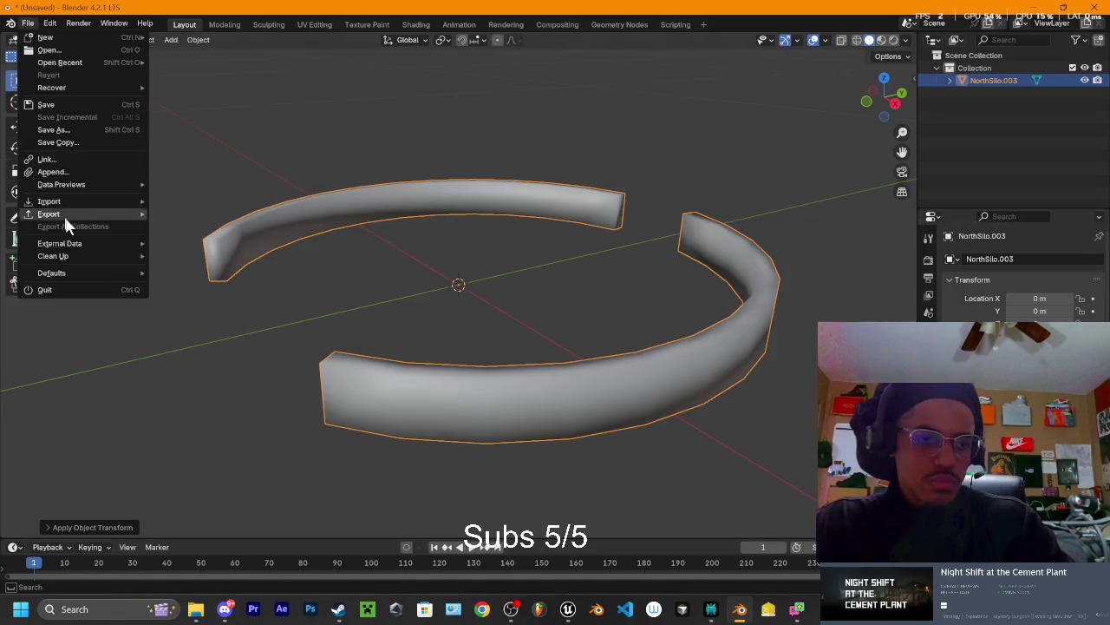
mouse_move(64, 215)
left_click(185, 326)
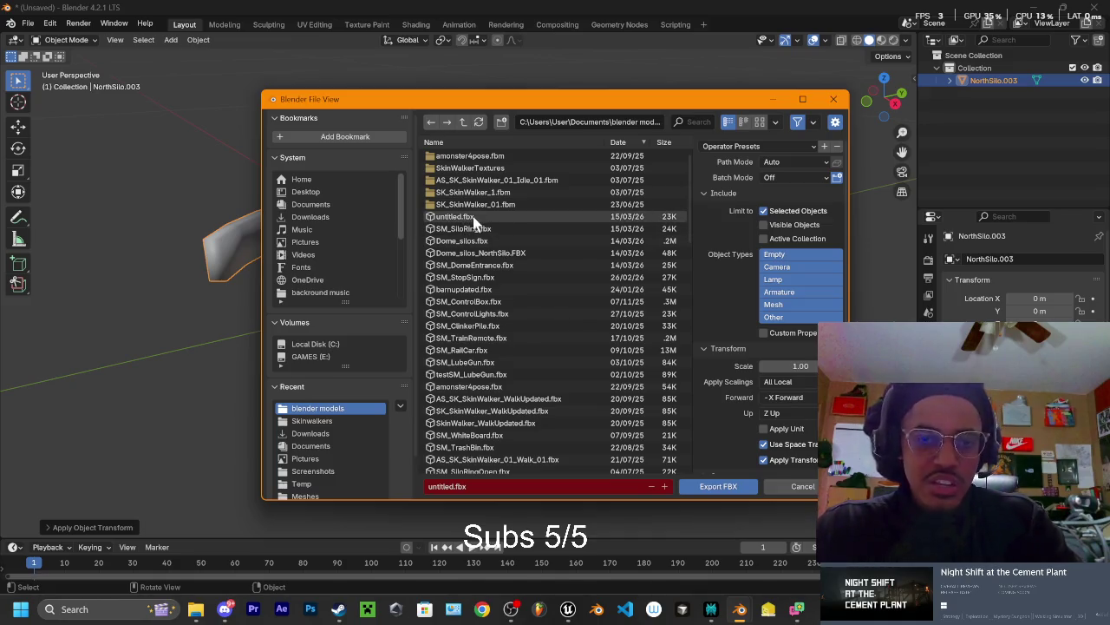
left_click(694, 122)
type("silo")
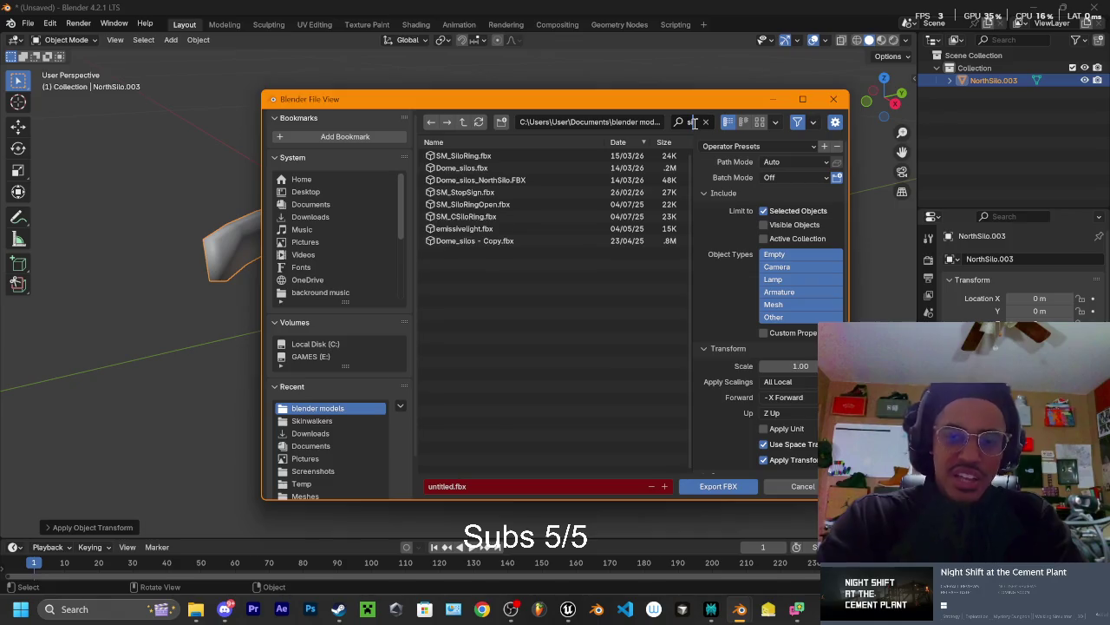
left_click(506, 193)
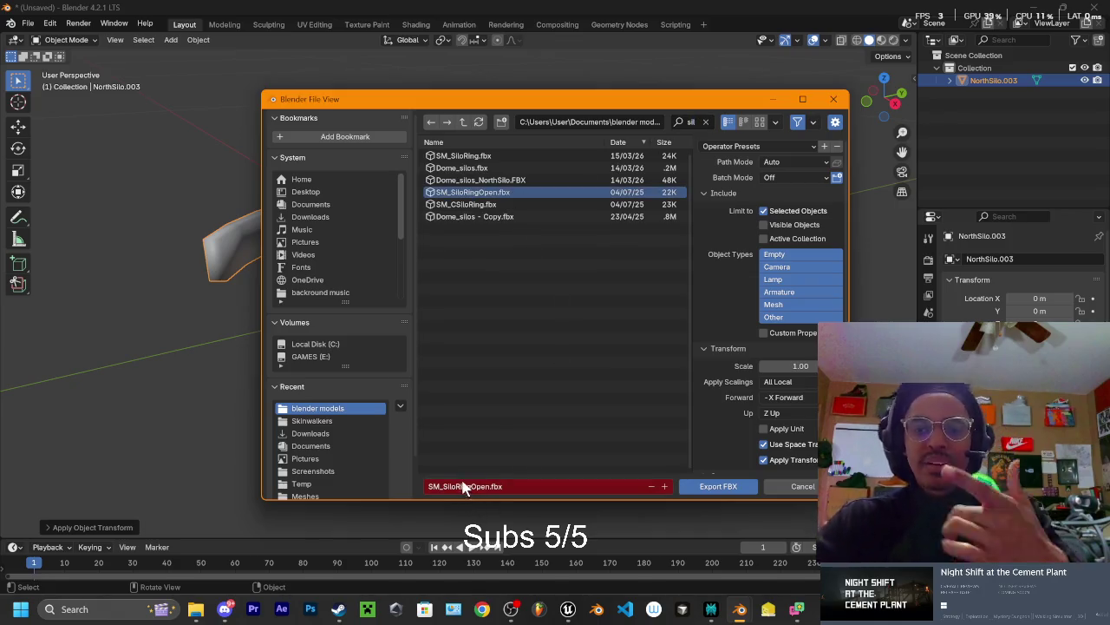
left_click(734, 146)
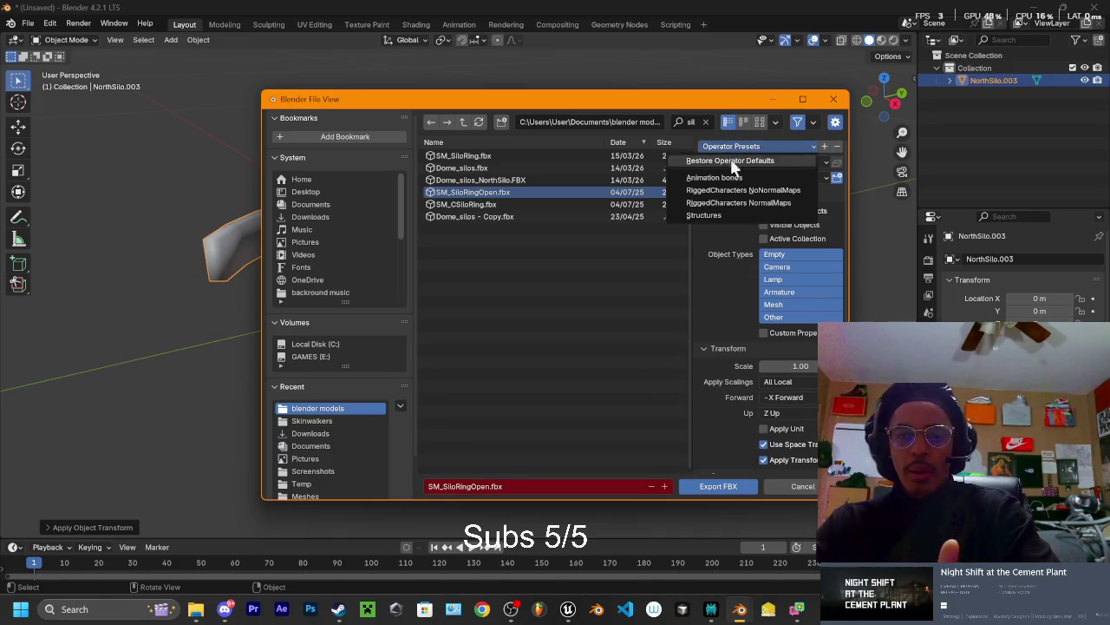
left_click(701, 203)
left_click(718, 488)
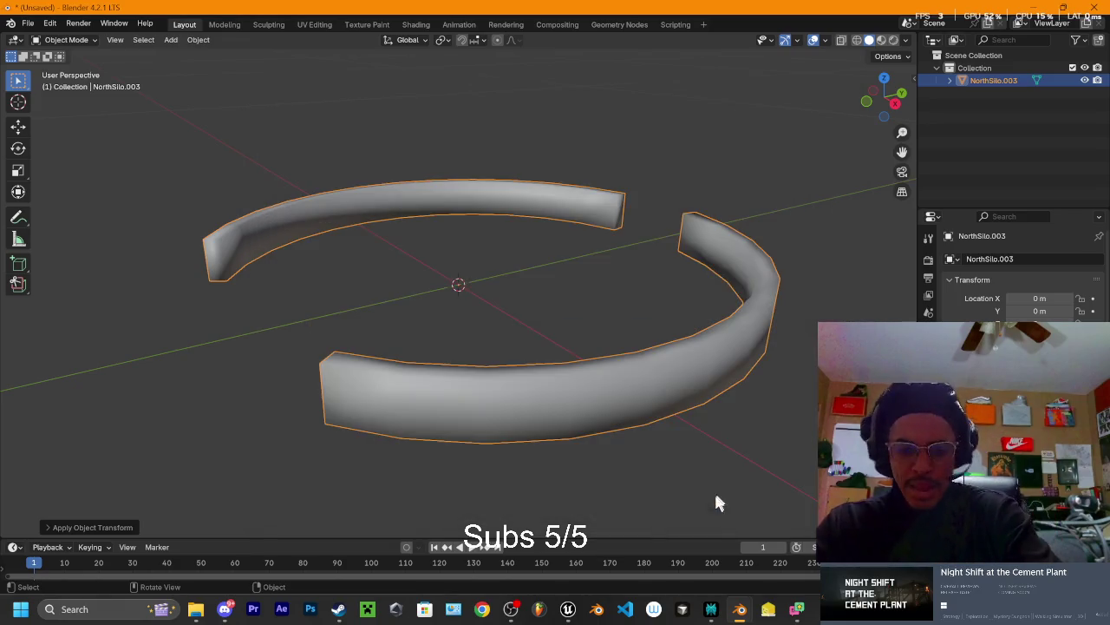
mouse_move(567, 609)
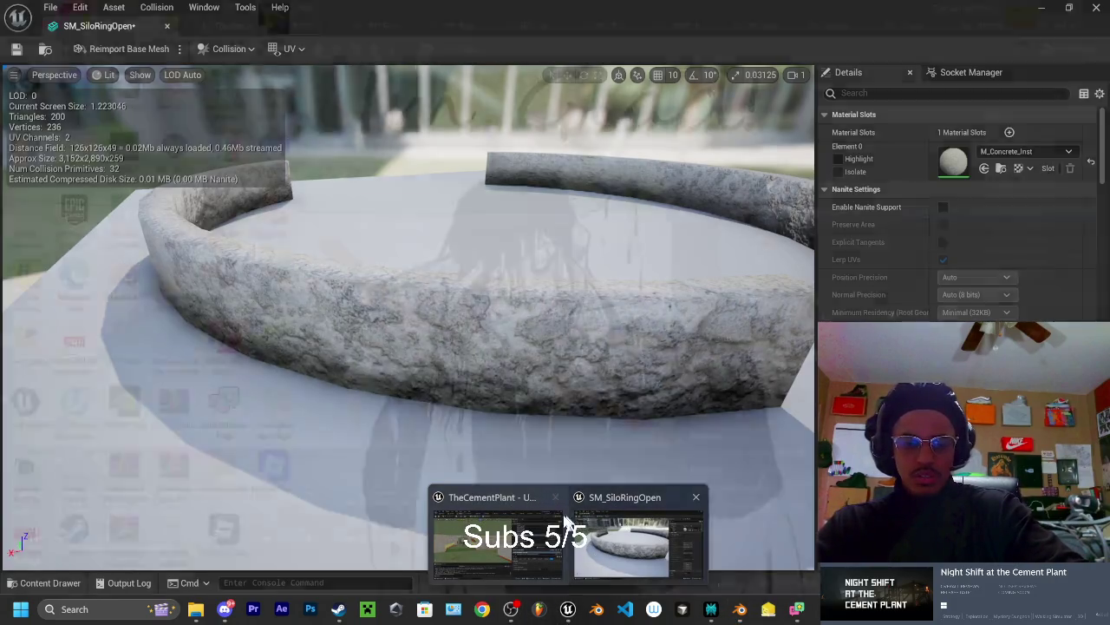
Reimport the updated SM_SiloRingOpen.fbx by dragging it from Explorer into DomeSilo
left_click(621, 530)
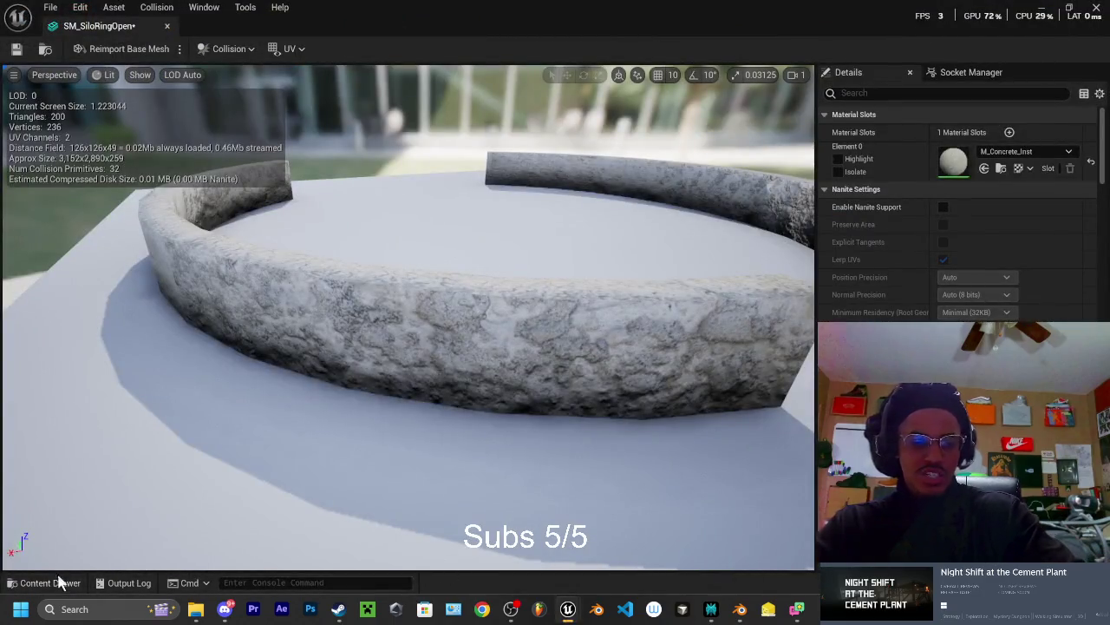
left_click(51, 582)
left_click(195, 609)
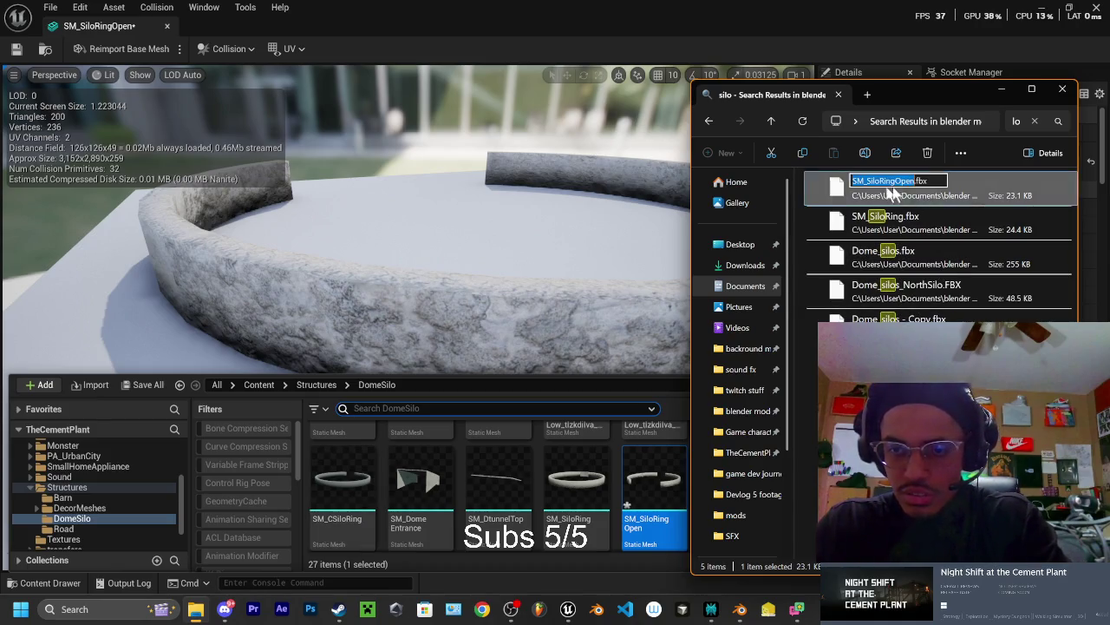
mouse_move(956, 193)
left_mouse_down()
mouse_move(641, 407)
mouse_move(551, 500)
left_mouse_up()
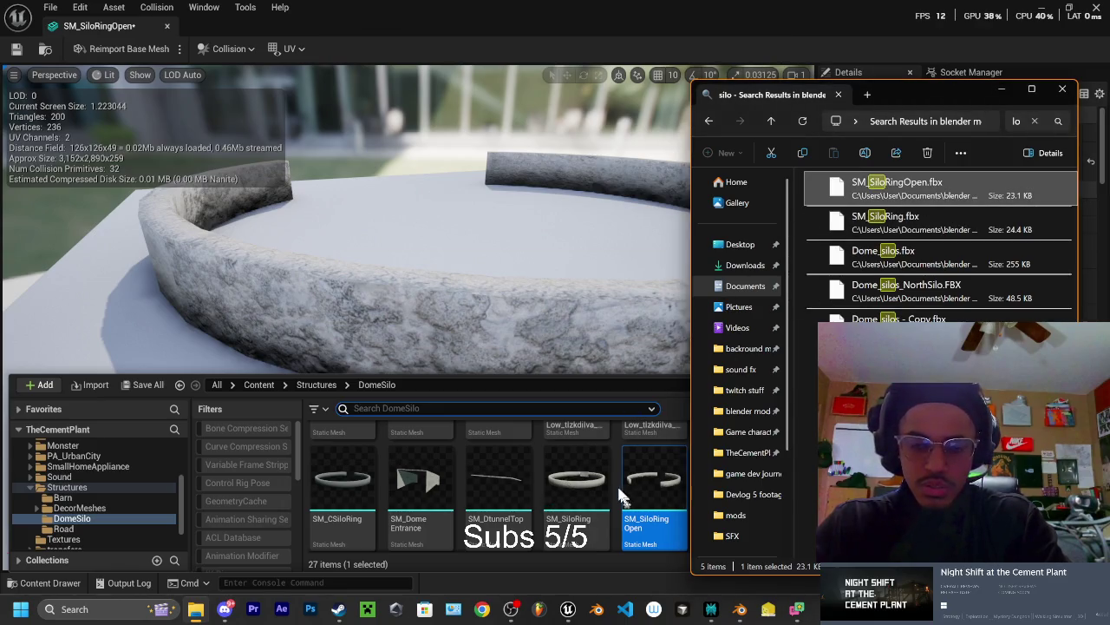
left_click(609, 494)
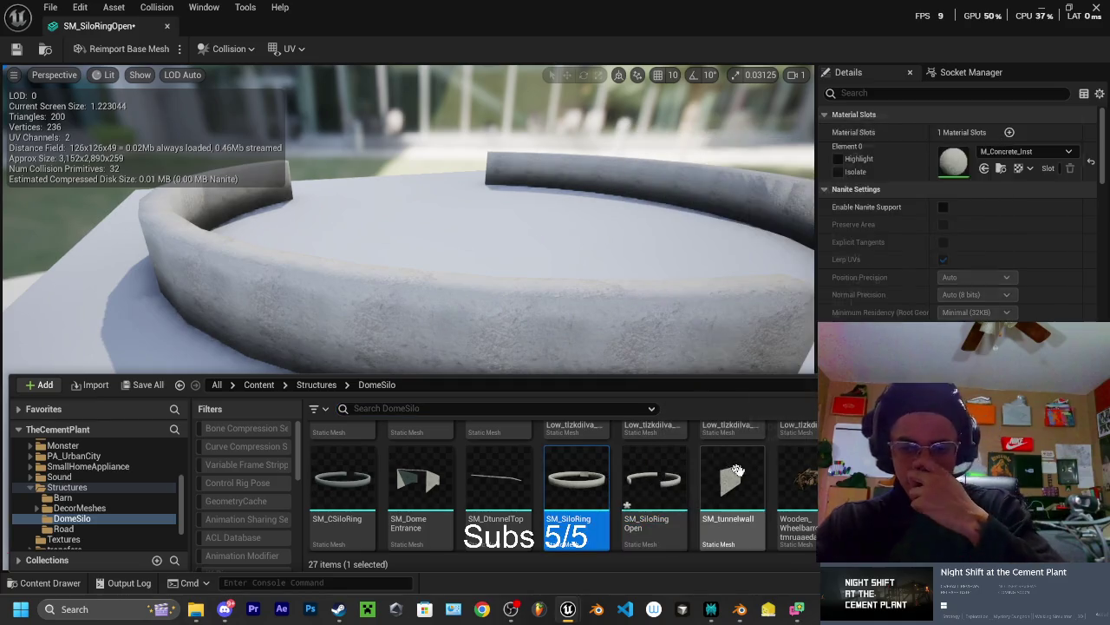
Inspect the reimported ring's concrete wall and rim up close, then close the mesh editor
left_click_drag(408, 260, 451, 225)
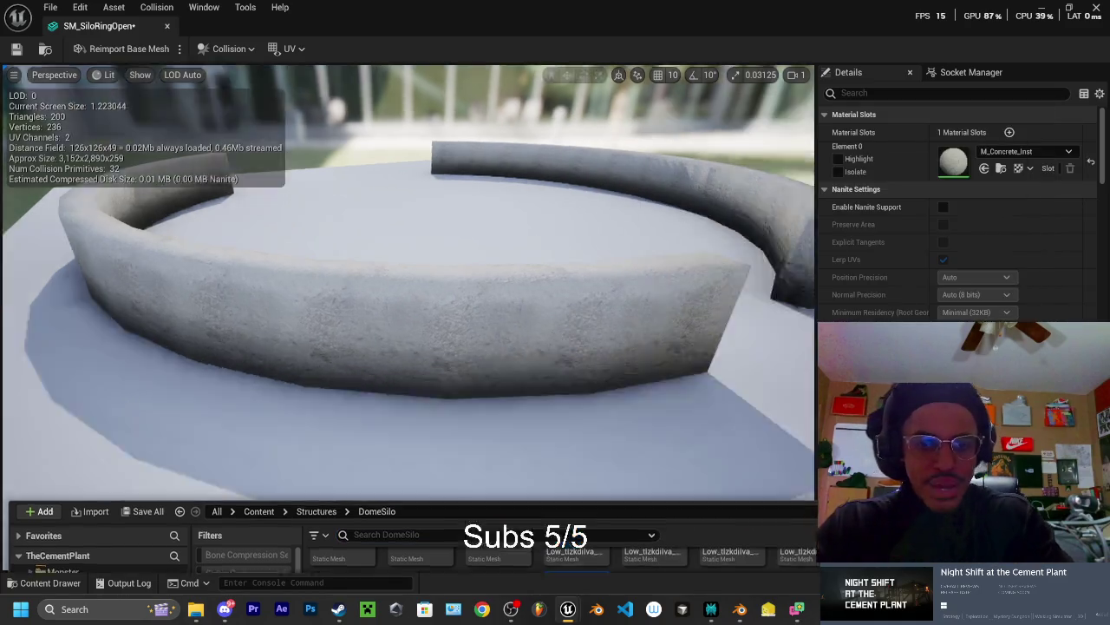
scroll(451, 225, "up", 10)
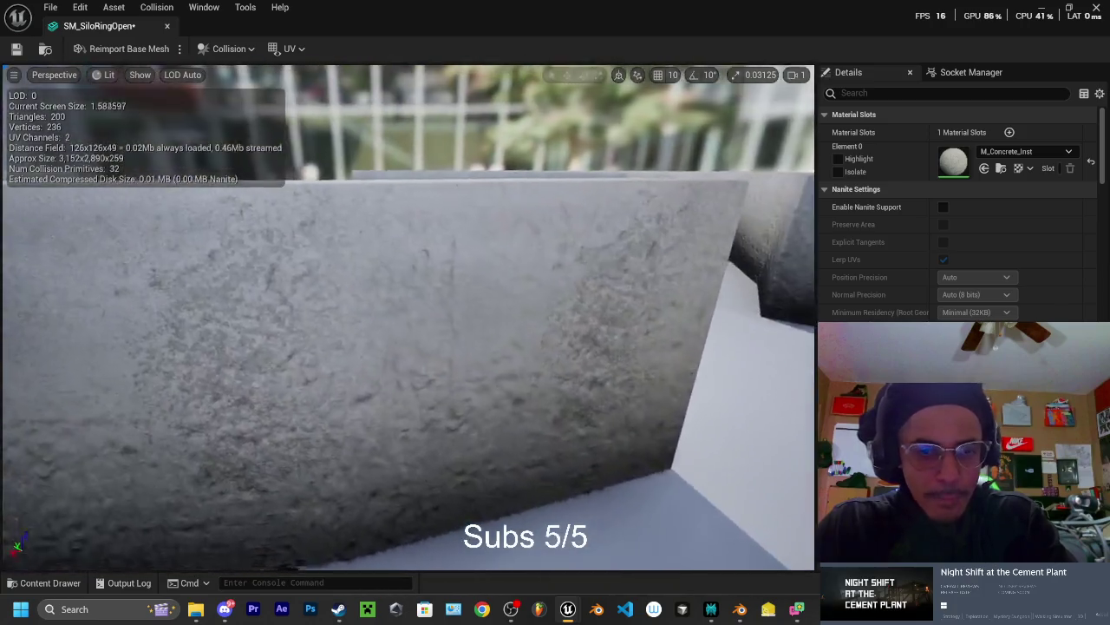
left_click_drag(407, 312, 507, 273)
left_click_drag(293, 196, 293, 196)
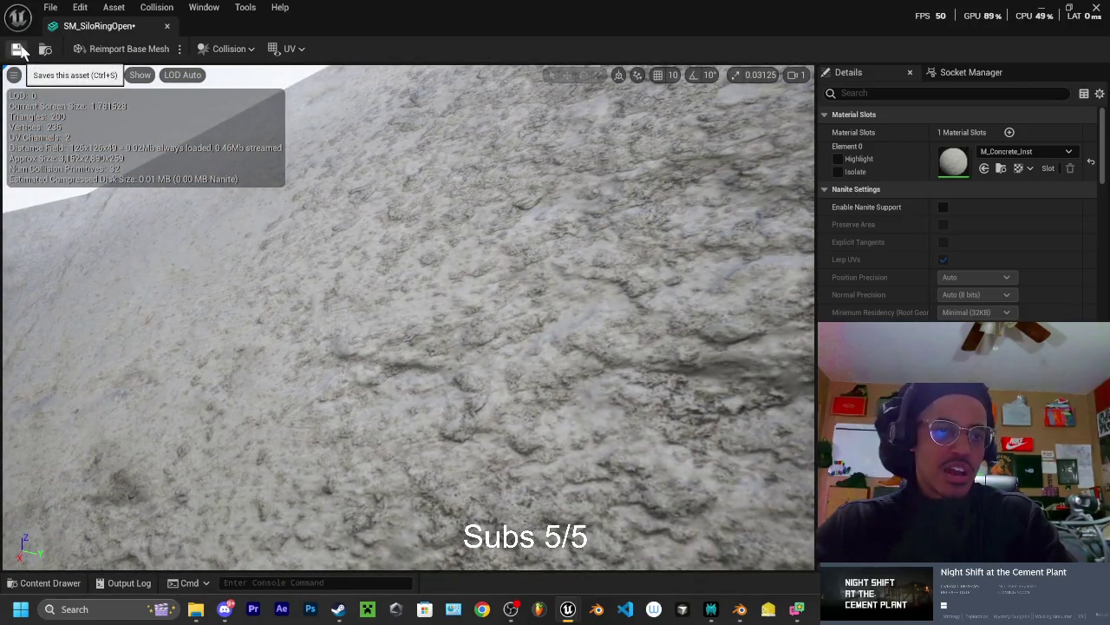
left_click(167, 27)
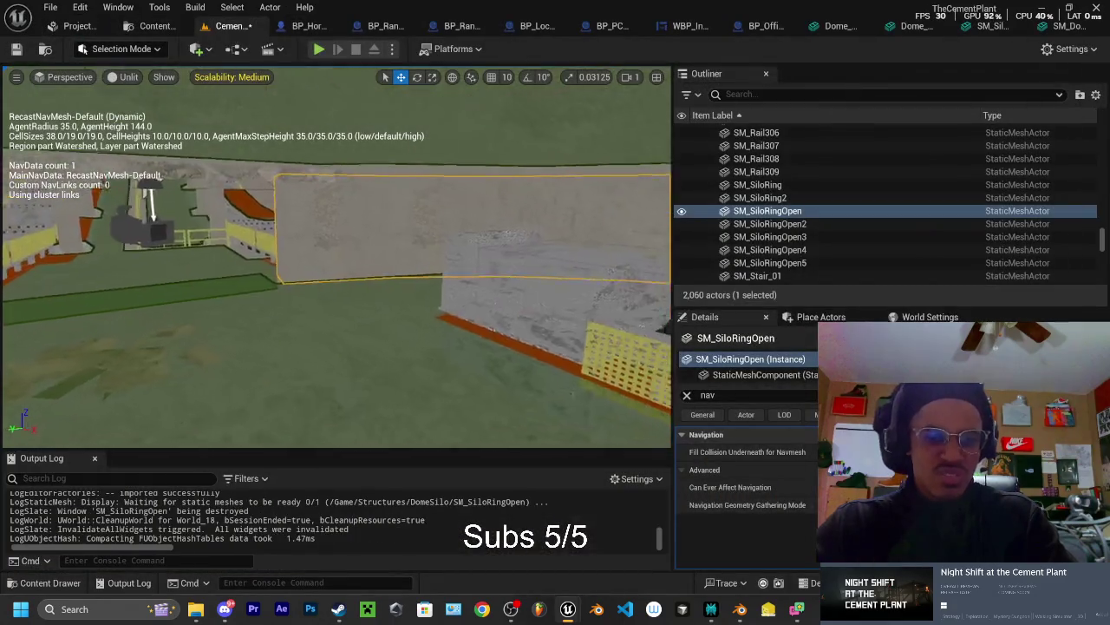
Reopen SM_SiloRingOpen from the DomeSilo folder and bring the view to eye level with the ring
left_click_drag(293, 196, 293, 196)
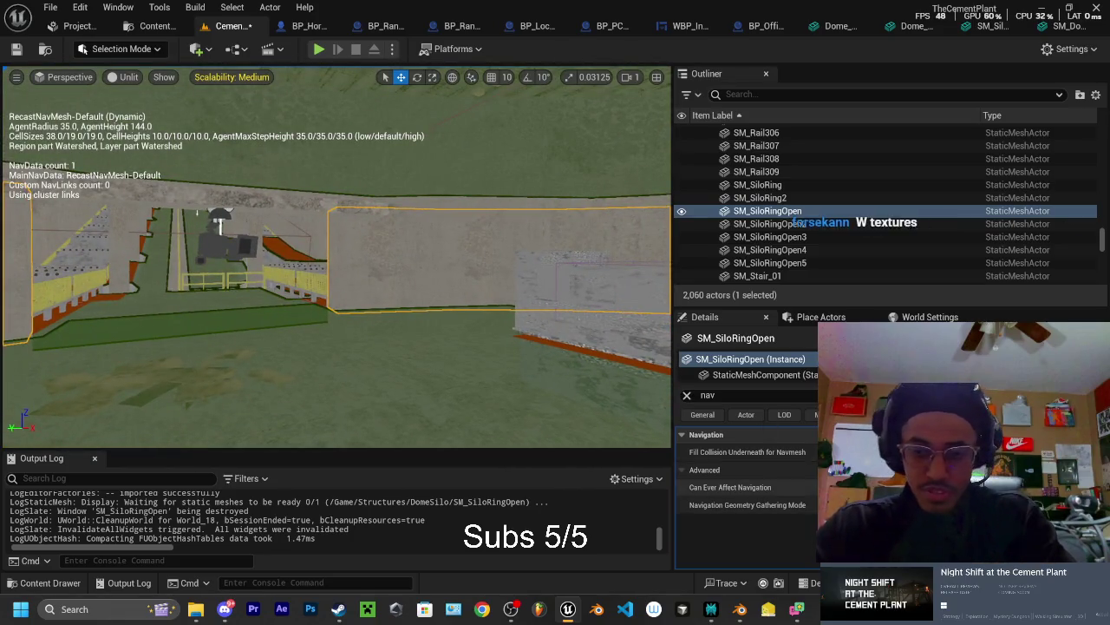
left_click(50, 583)
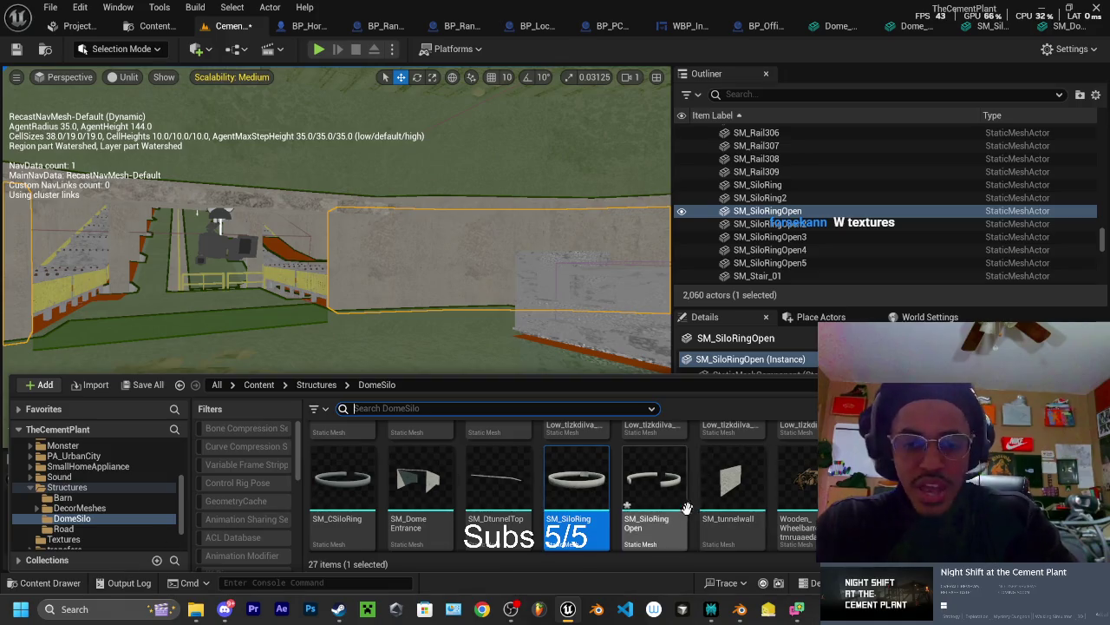
mouse_move(605, 480)
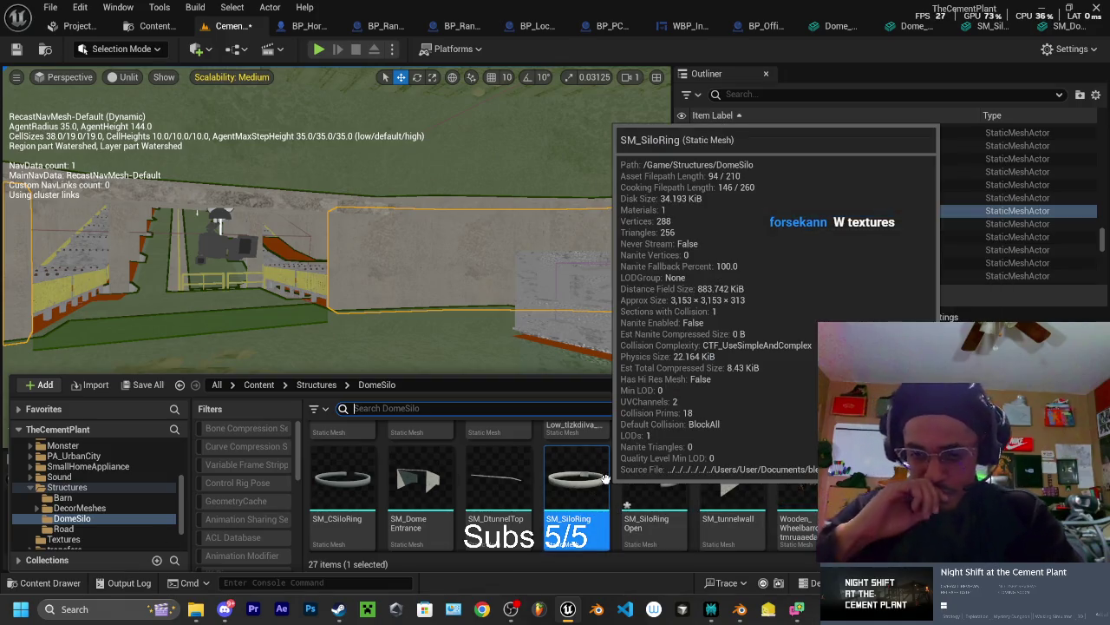
mouse_move(665, 483)
left_click(649, 502)
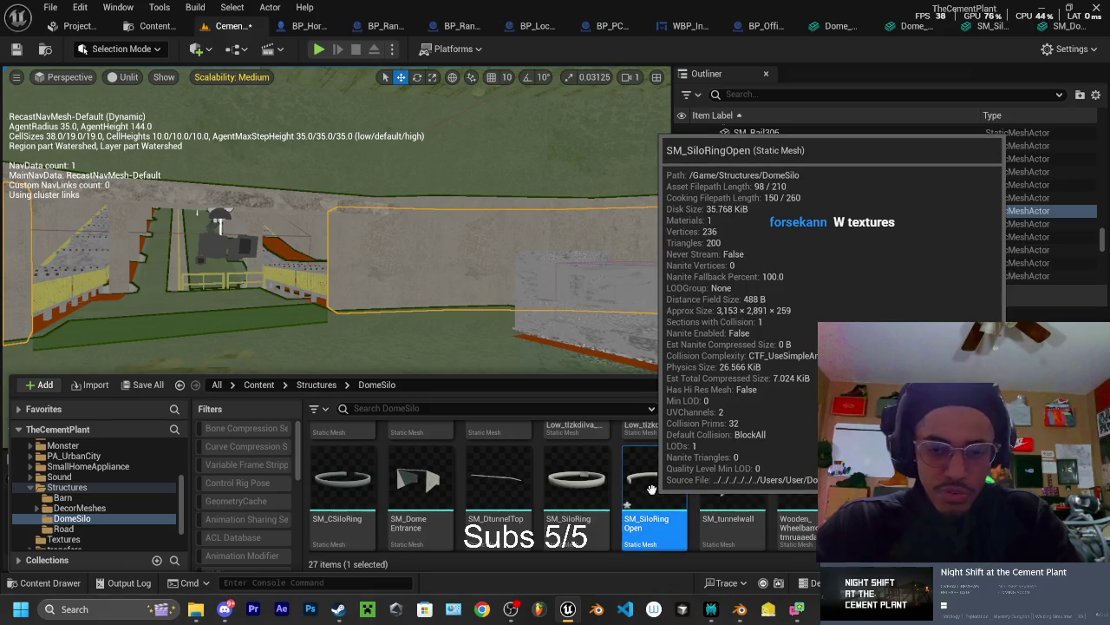
double_click(655, 499)
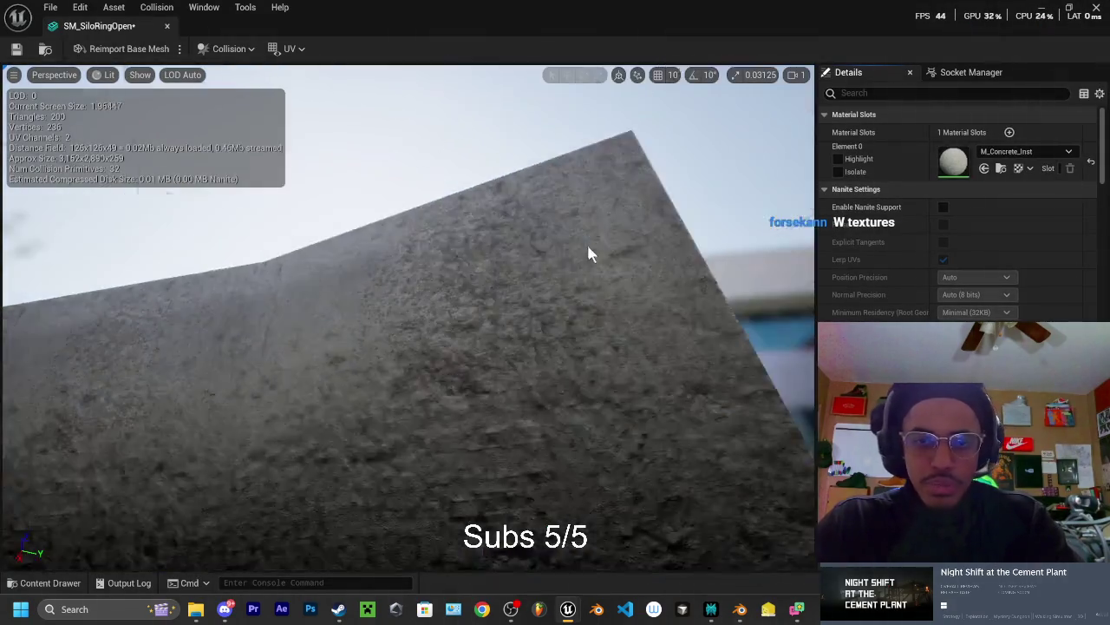
mouse_move(588, 253)
left_mouse_down()
mouse_move(562, 356)
mouse_move(499, 360)
mouse_move(460, 404)
mouse_move(408, 421)
left_mouse_up()
Turn on Simple Collision display and check the ring's collision shape
left_click(140, 74)
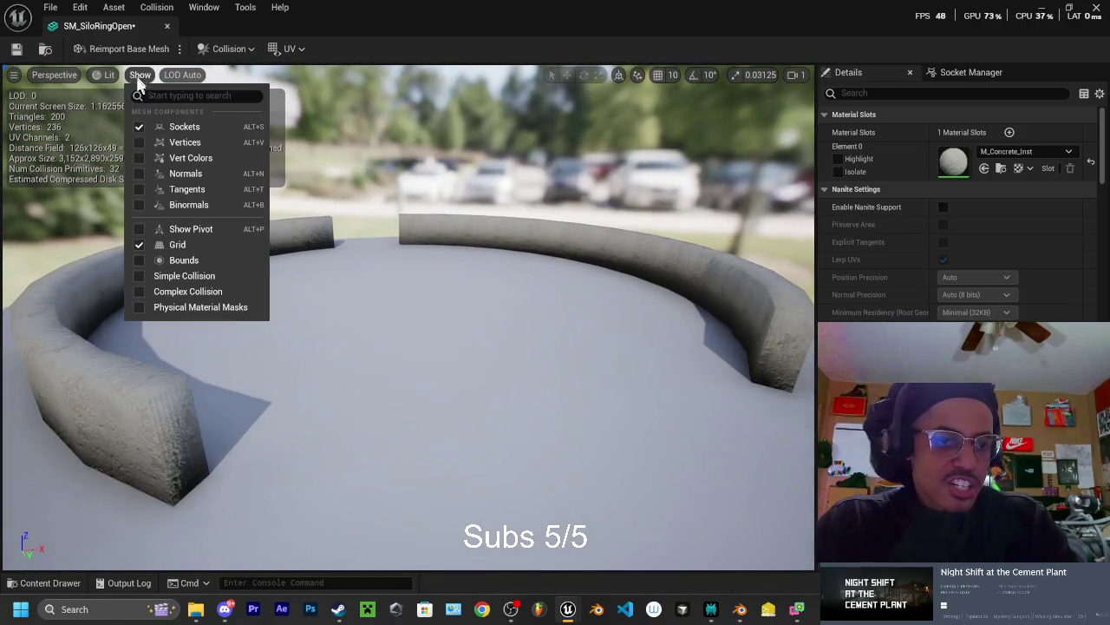
left_click(143, 275)
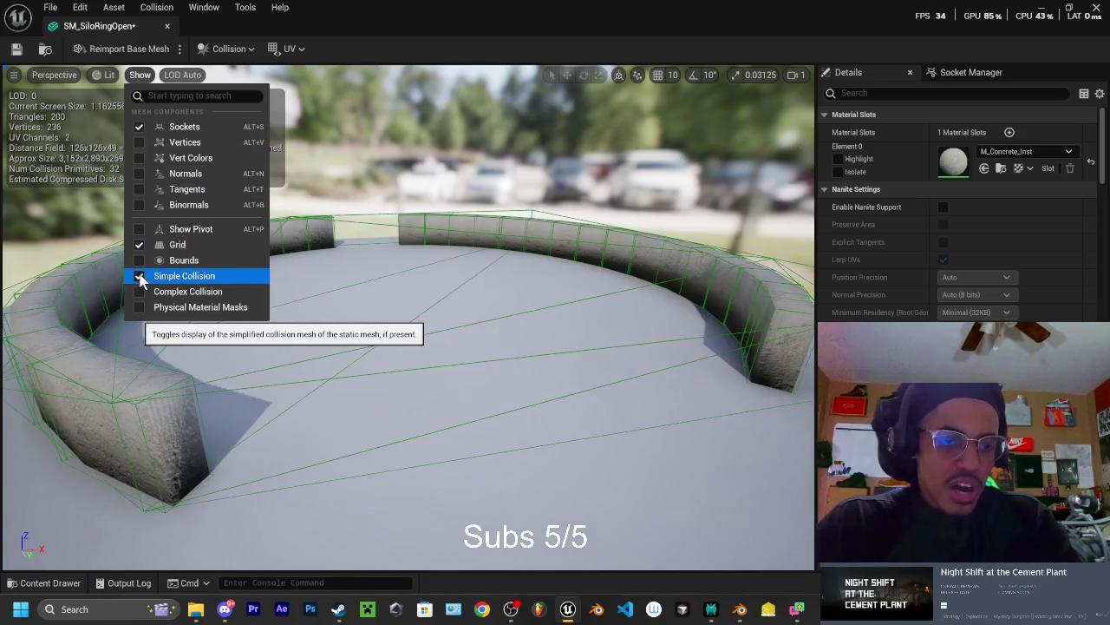
mouse_move(408, 421)
left_mouse_down()
mouse_move(425, 433)
mouse_move(434, 477)
left_mouse_up()
mouse_move(418, 278)
left_mouse_down()
mouse_move(418, 252)
mouse_move(413, 272)
left_mouse_up()
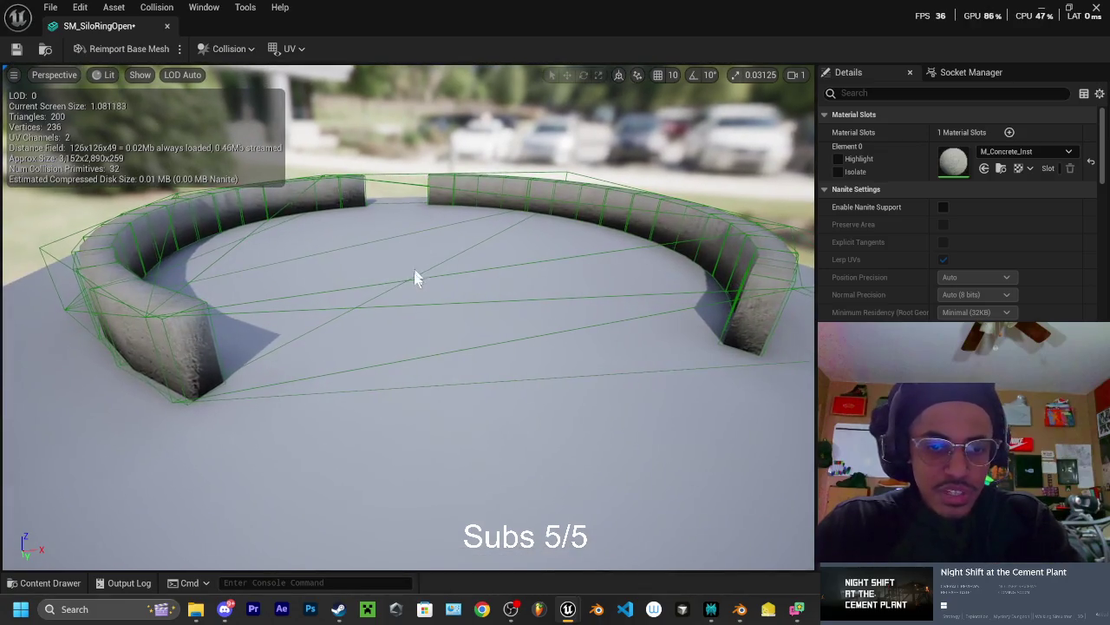
left_click(419, 279)
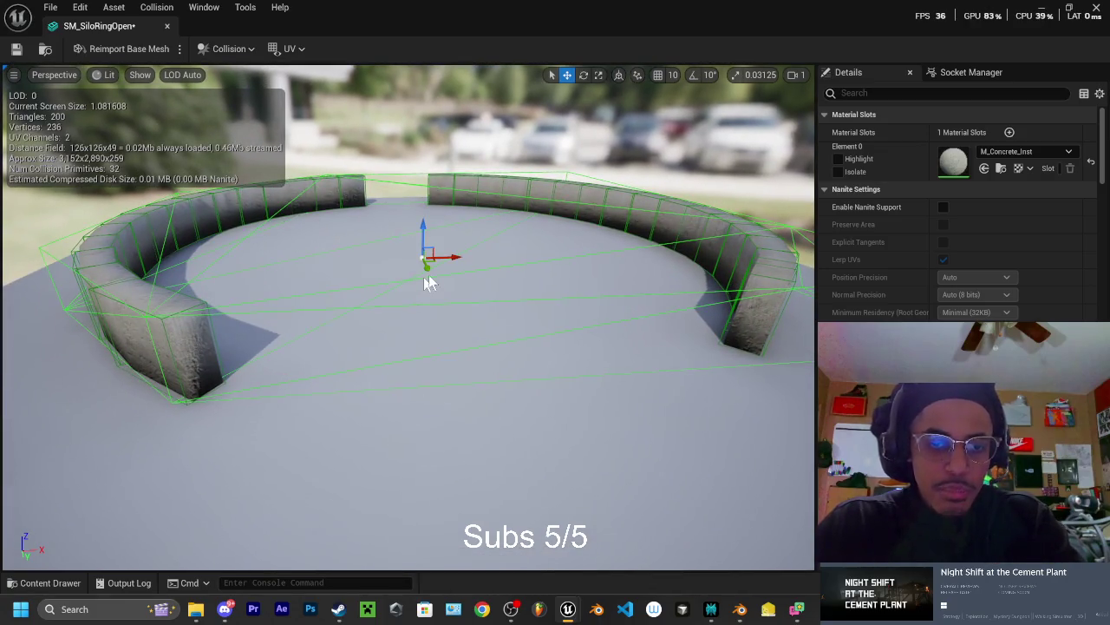
left_click(477, 236)
Orbit close over the ring walls to inspect the concrete material and collision
mouse_move(477, 236)
left_mouse_down()
mouse_move(451, 304)
mouse_move(399, 282)
left_mouse_up()
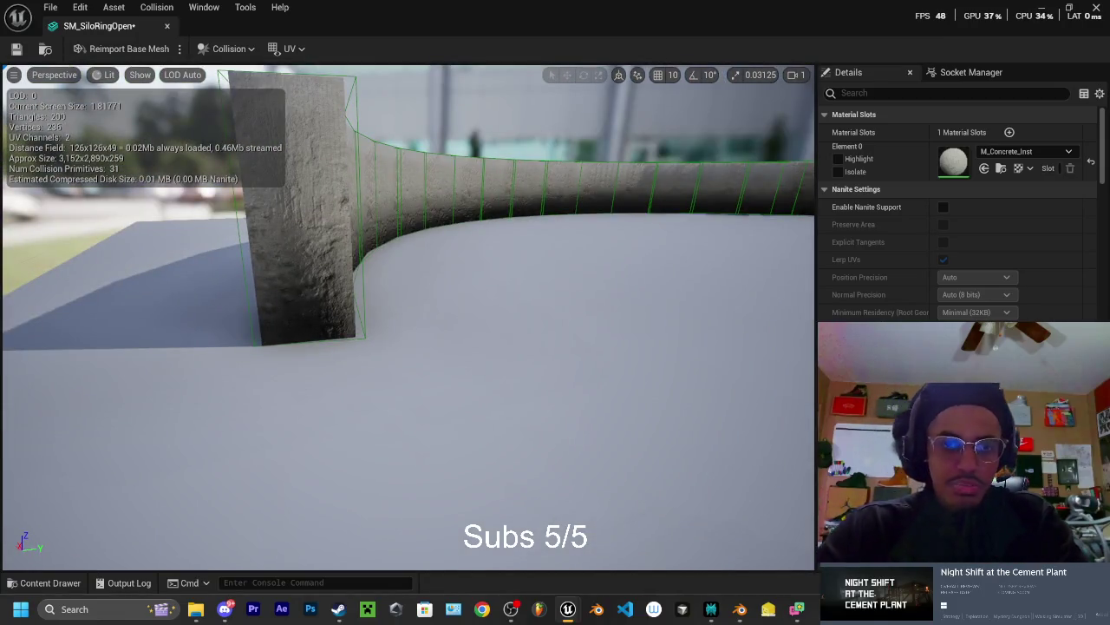
left_click_drag(399, 282, 490, 249)
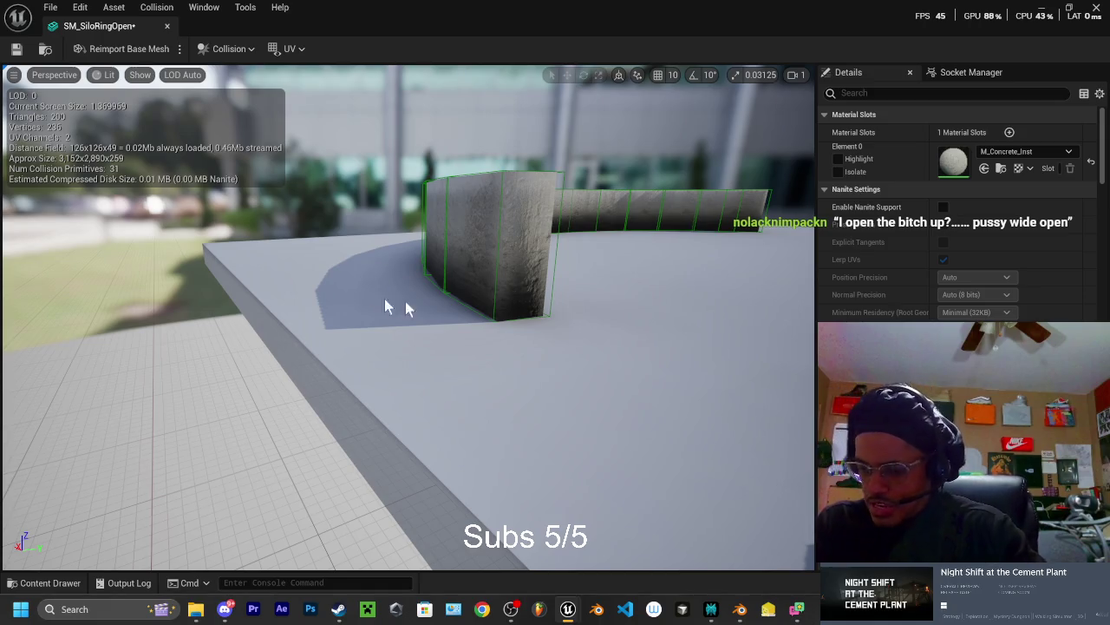
mouse_move(420, 304)
left_mouse_down()
mouse_move(420, 252)
mouse_move(408, 248)
mouse_move(473, 247)
left_mouse_up()
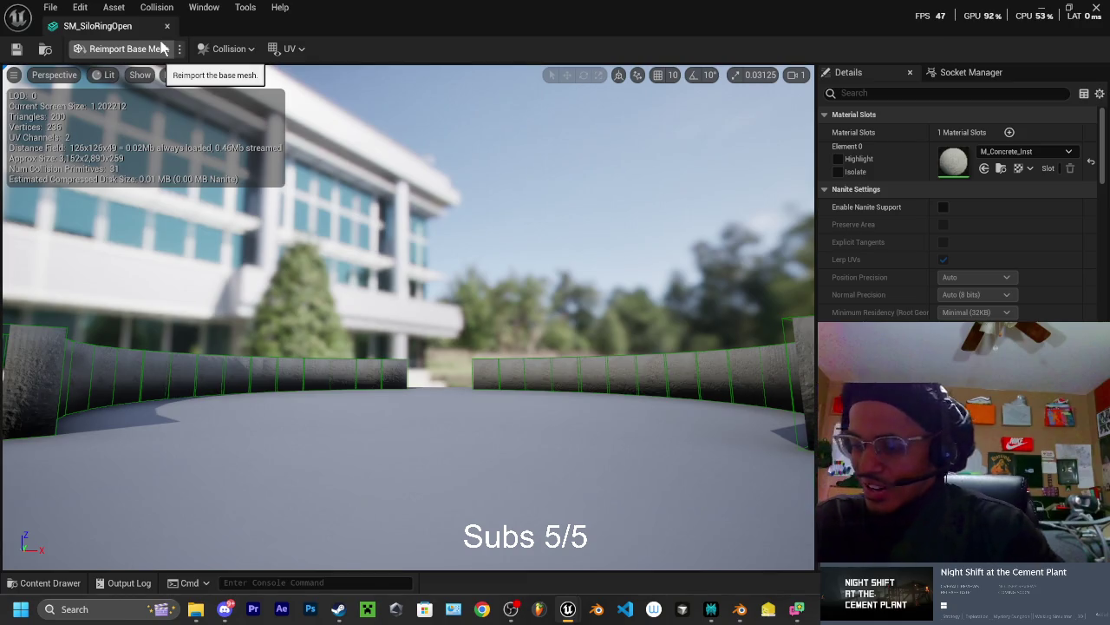
mouse_move(173, 139)
left_mouse_down()
mouse_move(200, 143)
mouse_move(177, 33)
left_mouse_up()
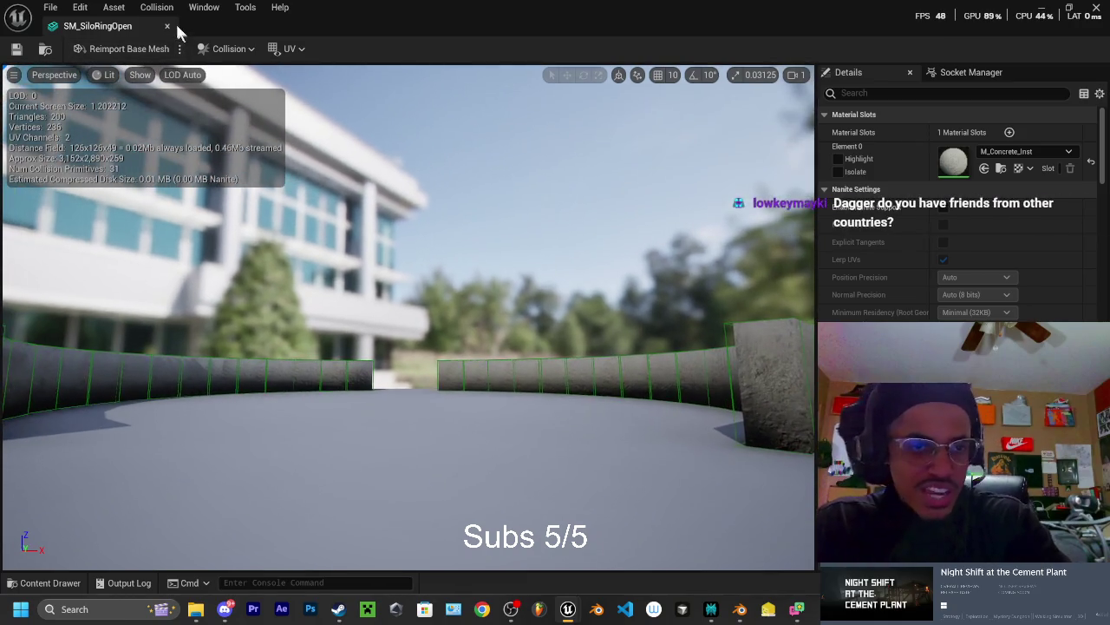
Return to the level, select the SM_SiloRing2 actor and reopen SM_SiloRingOpen
left_click(168, 28)
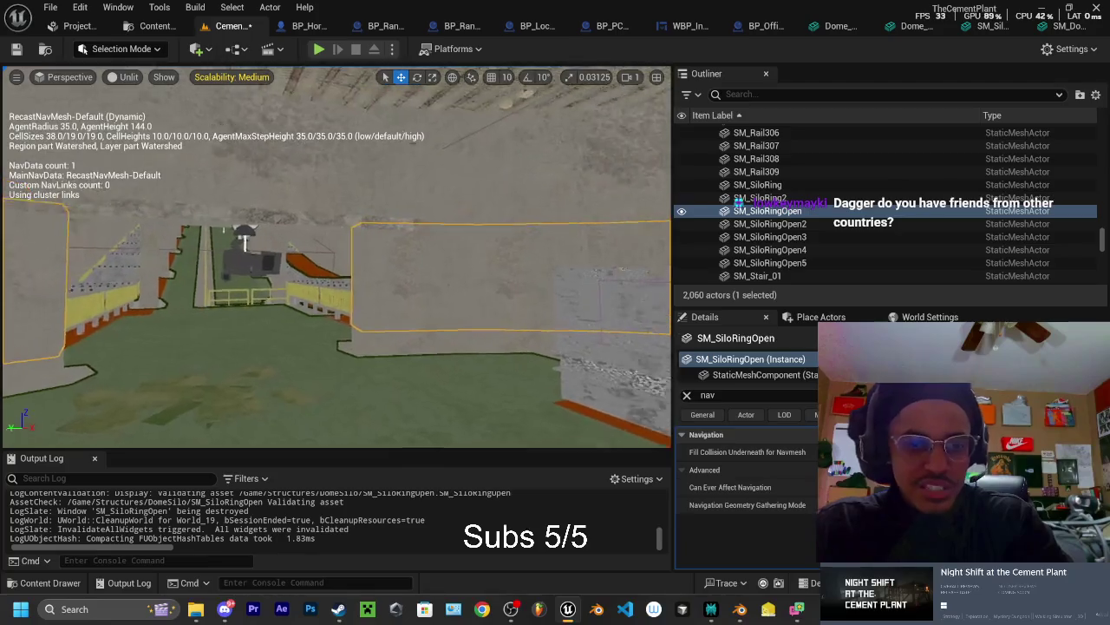
left_click(760, 198)
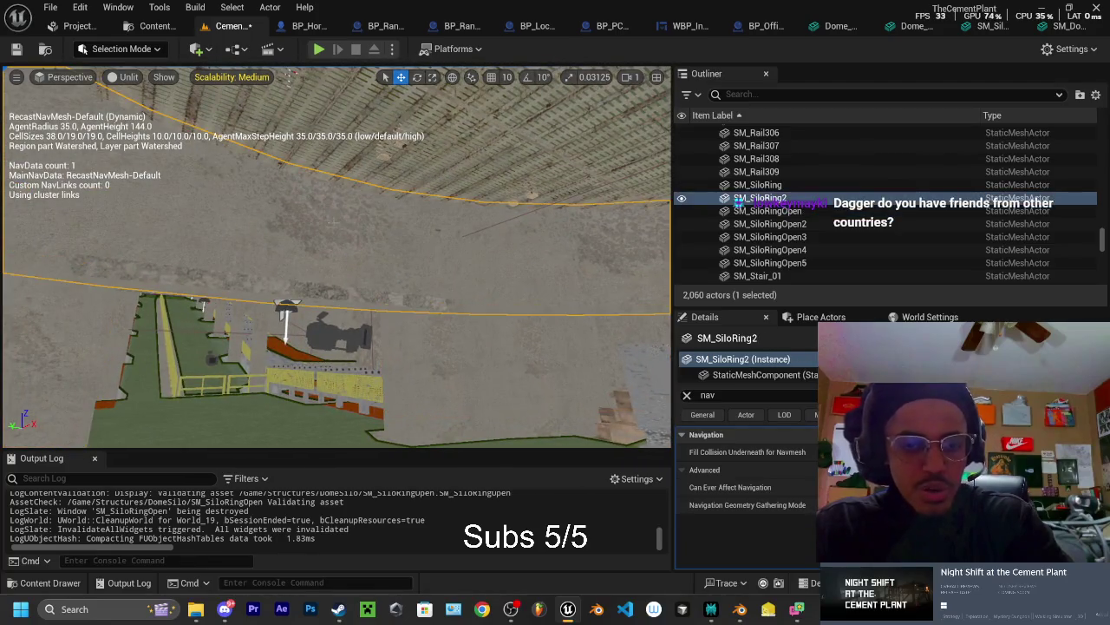
left_click(84, 587)
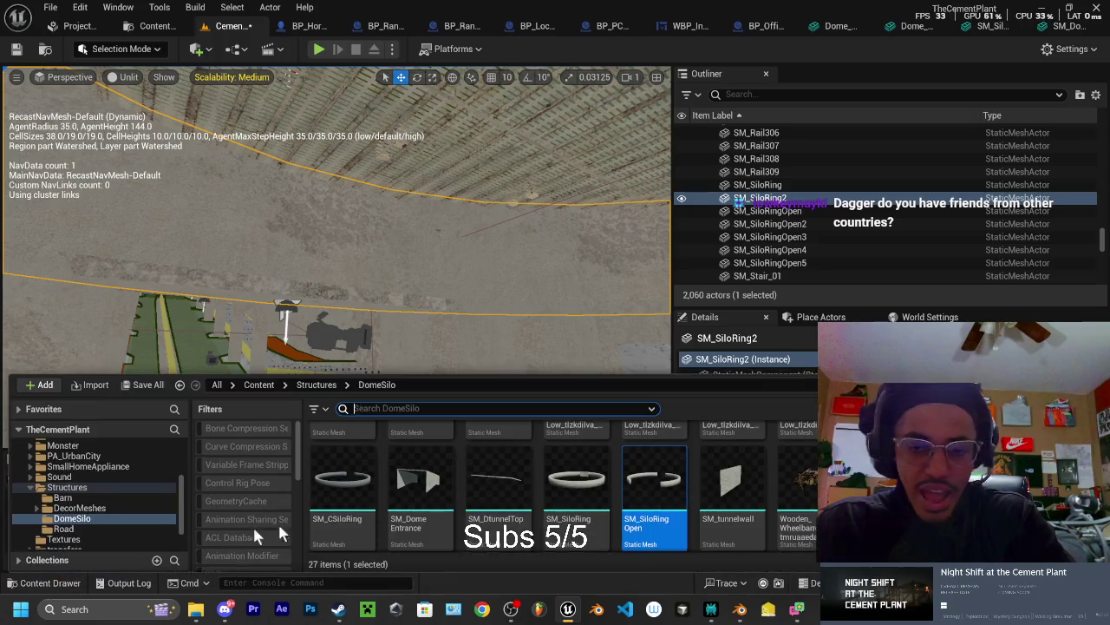
double_click(659, 488)
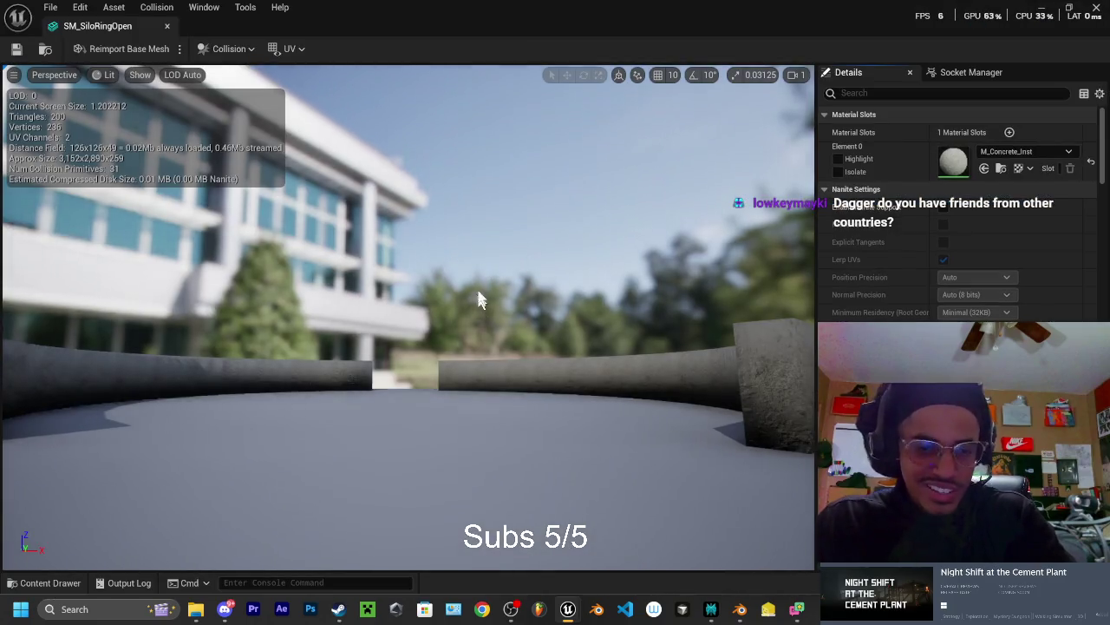
left_click_drag(481, 300, 499, 365)
mouse_move(341, 167)
left_mouse_down()
mouse_move(341, 200)
mouse_move(341, 168)
left_mouse_up()
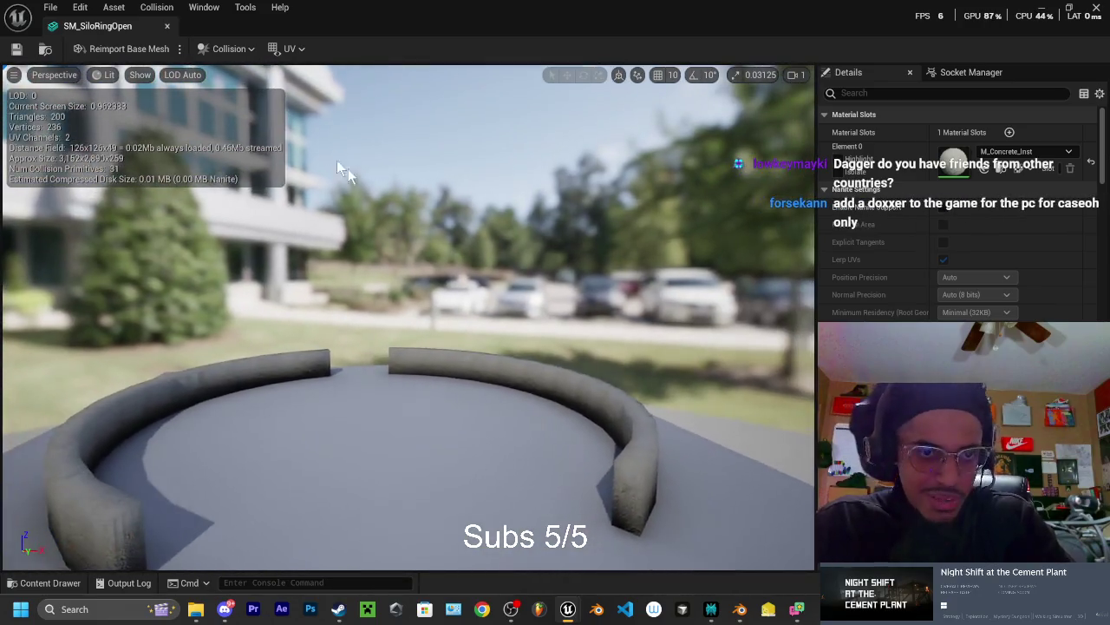
Show SM_SiloRingOpen's simple collision, then close it and open SM_SiloRing
left_click(139, 74)
left_click(139, 276)
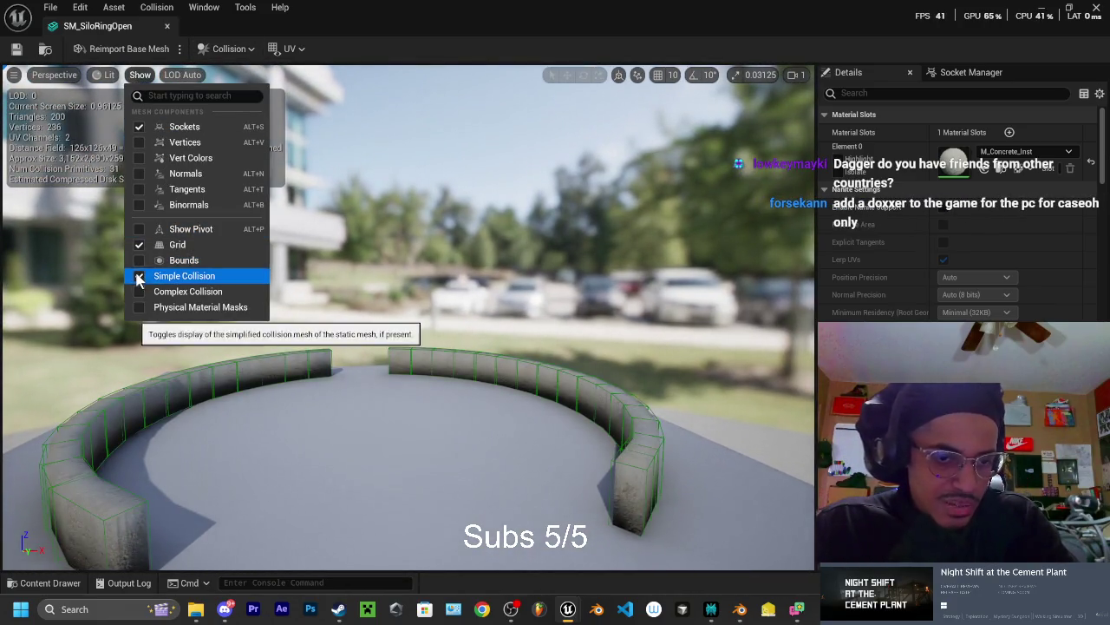
left_click_drag(462, 246, 425, 282)
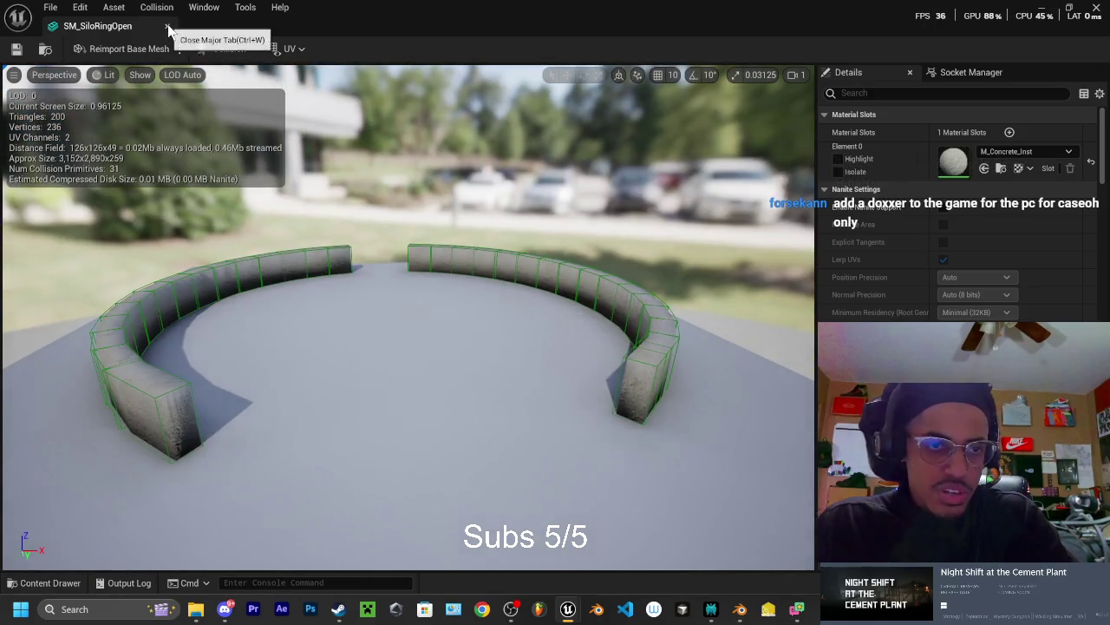
left_click(169, 29)
left_click(50, 583)
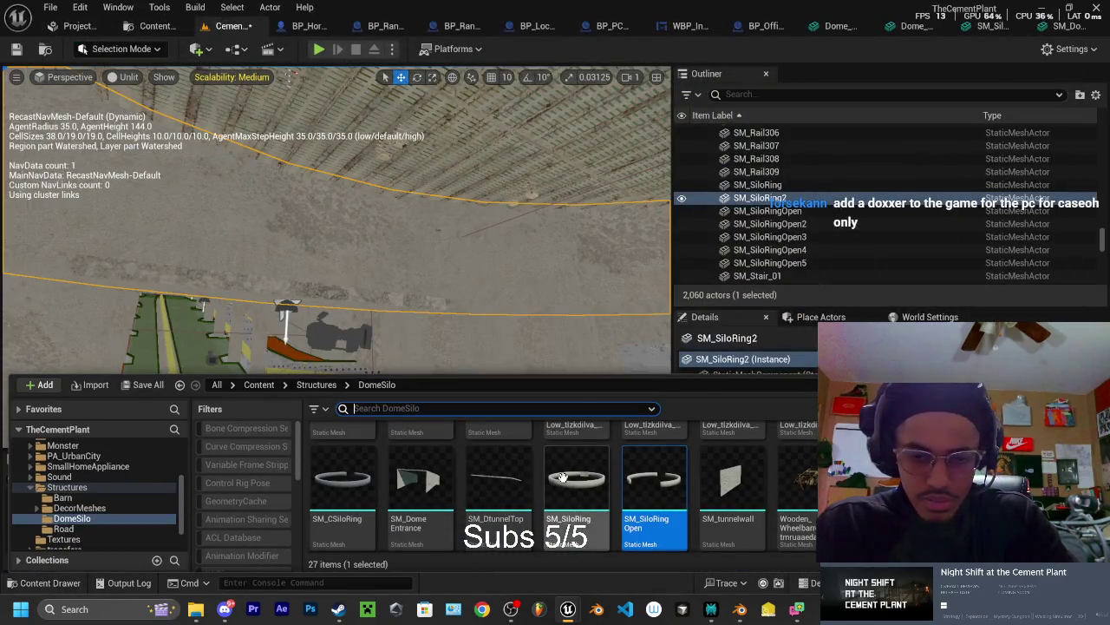
double_click(563, 478)
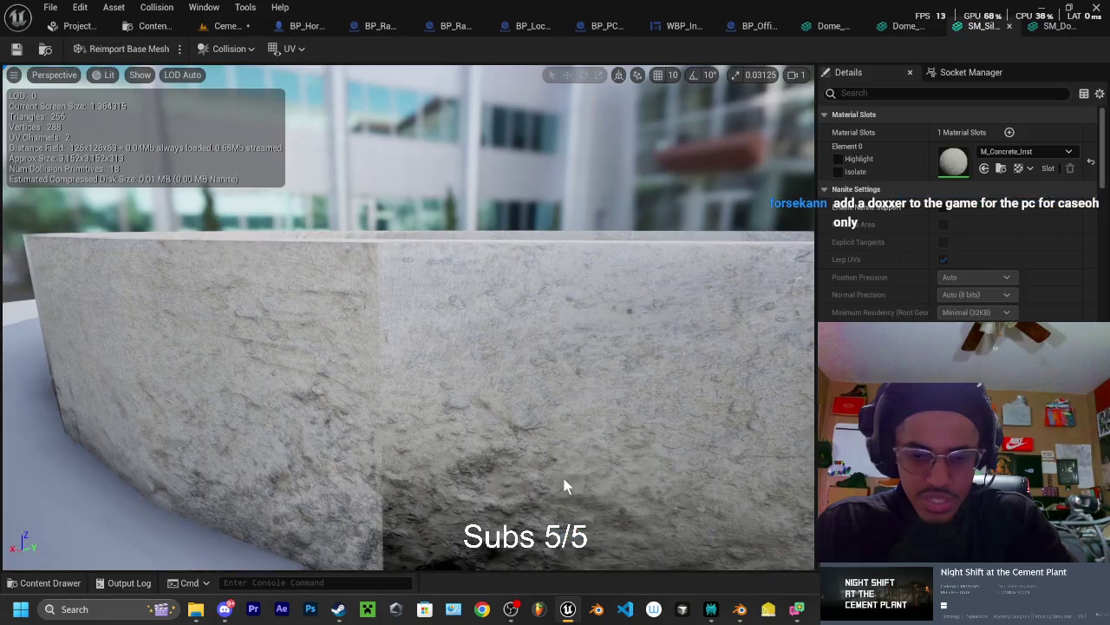
Turn on Simple Collision, inspect the ring's green outline along the floor edge, and save SM_SiloRing
left_click(141, 75)
left_click(141, 276)
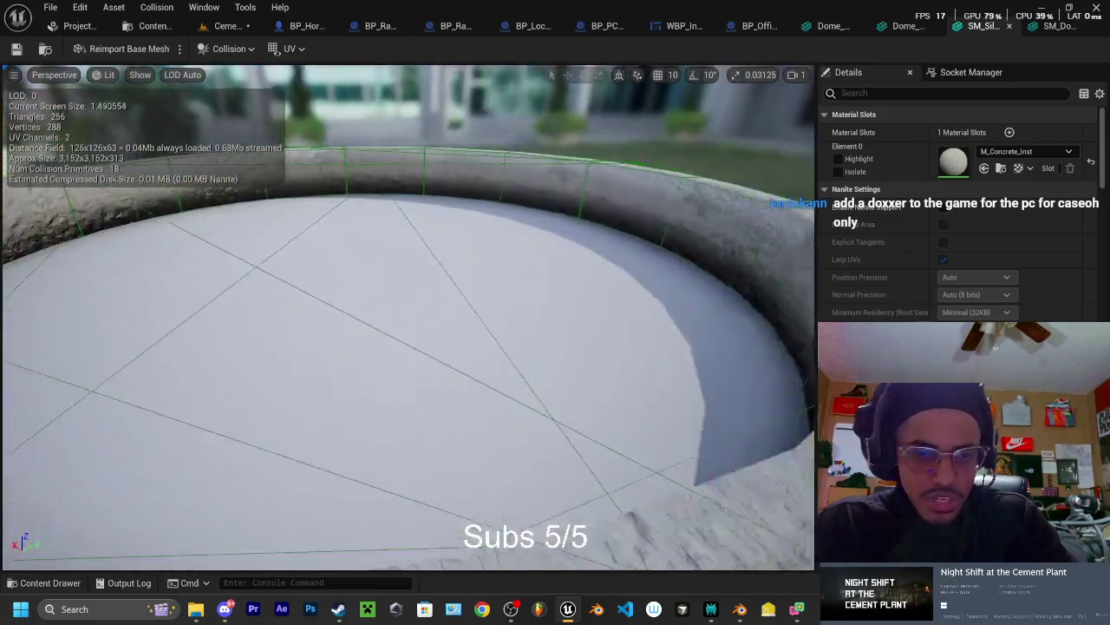
mouse_move(408, 317)
left_mouse_down()
mouse_move(373, 330)
mouse_move(312, 295)
mouse_move(426, 230)
left_mouse_up()
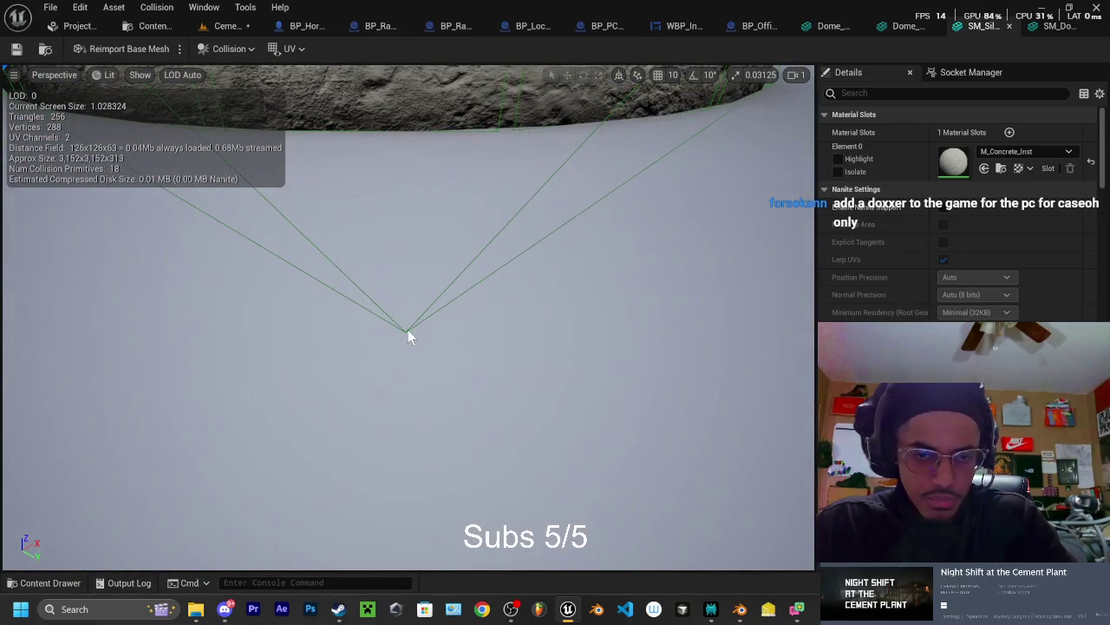
mouse_move(406, 329)
left_mouse_down()
mouse_move(399, 286)
mouse_move(347, 286)
mouse_move(548, 270)
mouse_move(468, 217)
mouse_move(364, 258)
mouse_move(274, 219)
left_mouse_up()
left_click(17, 48)
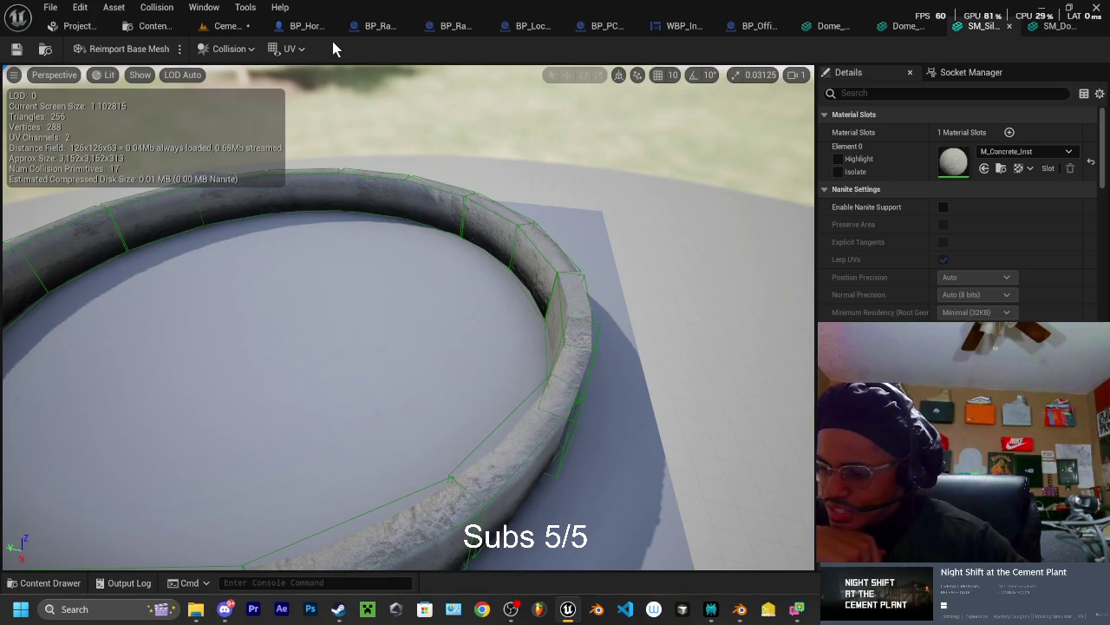
Orbit around the ring to confirm collision covers it all round, then bring up the save prompt
mouse_move(407, 347)
left_mouse_down()
mouse_move(408, 277)
mouse_move(441, 308)
left_mouse_up()
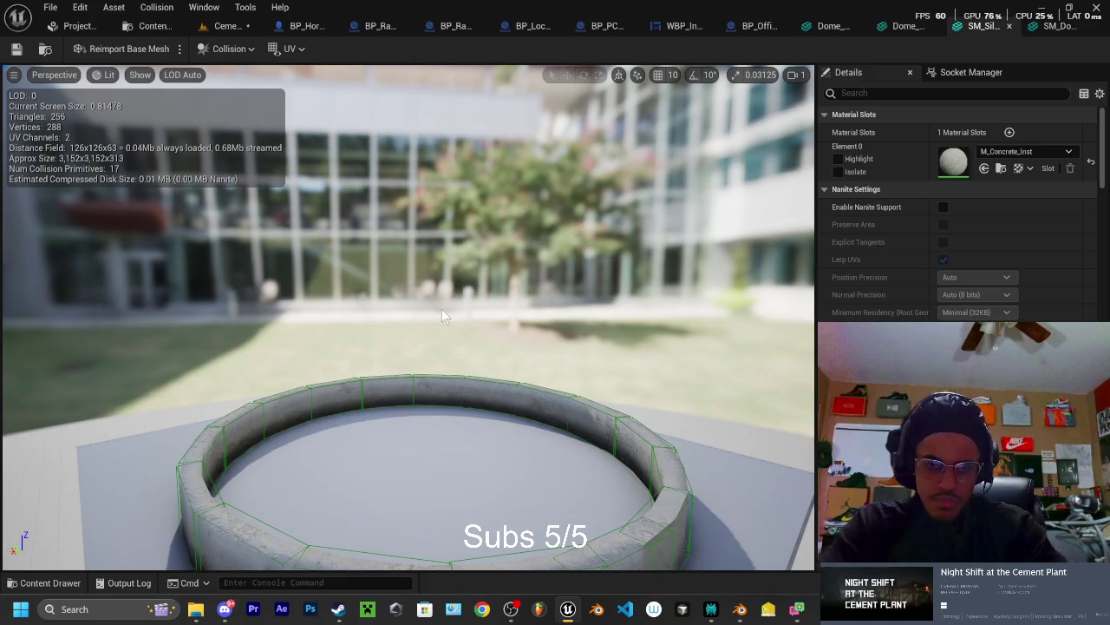
mouse_move(366, 260)
left_mouse_down()
mouse_move(274, 254)
mouse_move(304, 251)
mouse_move(165, 265)
mouse_move(148, 299)
left_mouse_up()
scroll(408, 317, "down", 5)
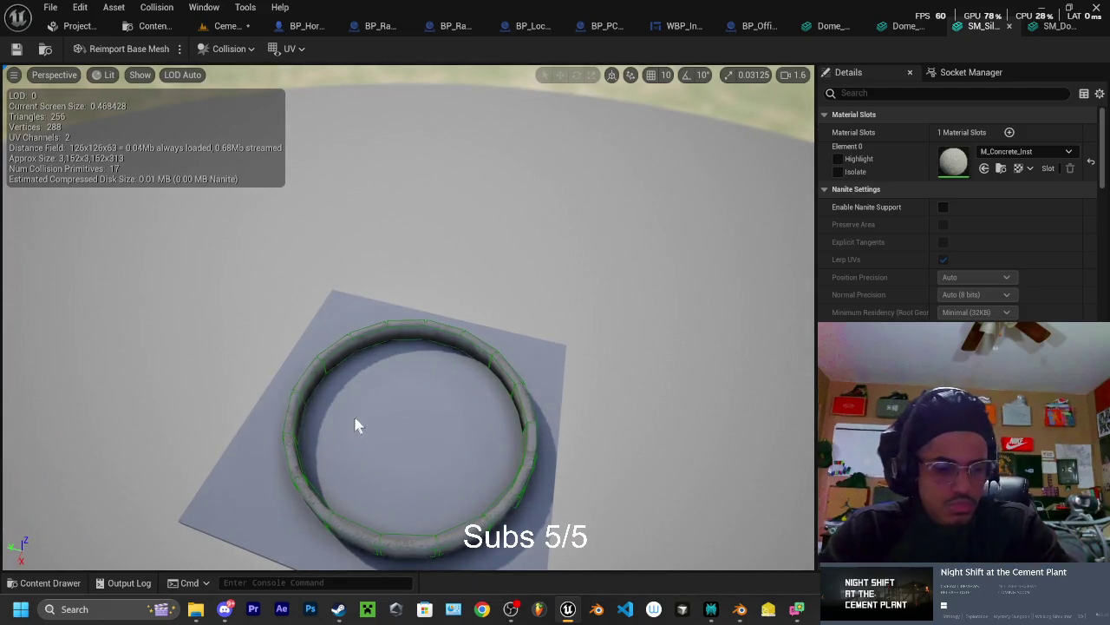
mouse_move(408, 318)
left_mouse_down()
mouse_move(390, 295)
mouse_move(373, 321)
mouse_move(339, 287)
mouse_move(360, 308)
mouse_move(403, 308)
left_mouse_up()
left_click_drag(182, 196, 182, 196)
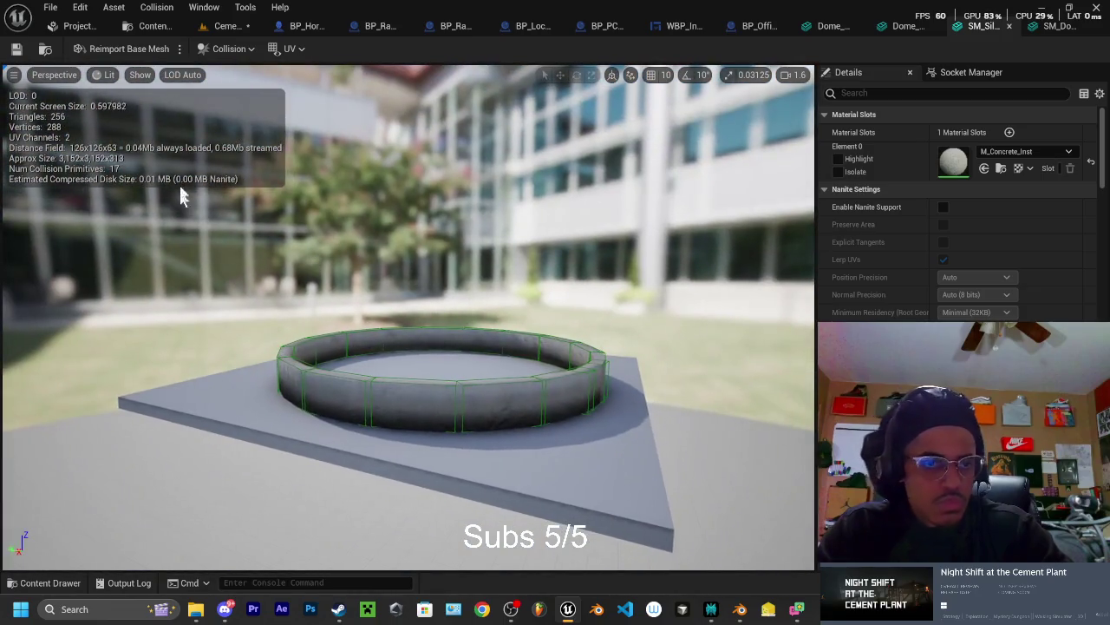
key("ctrl+shift+s")
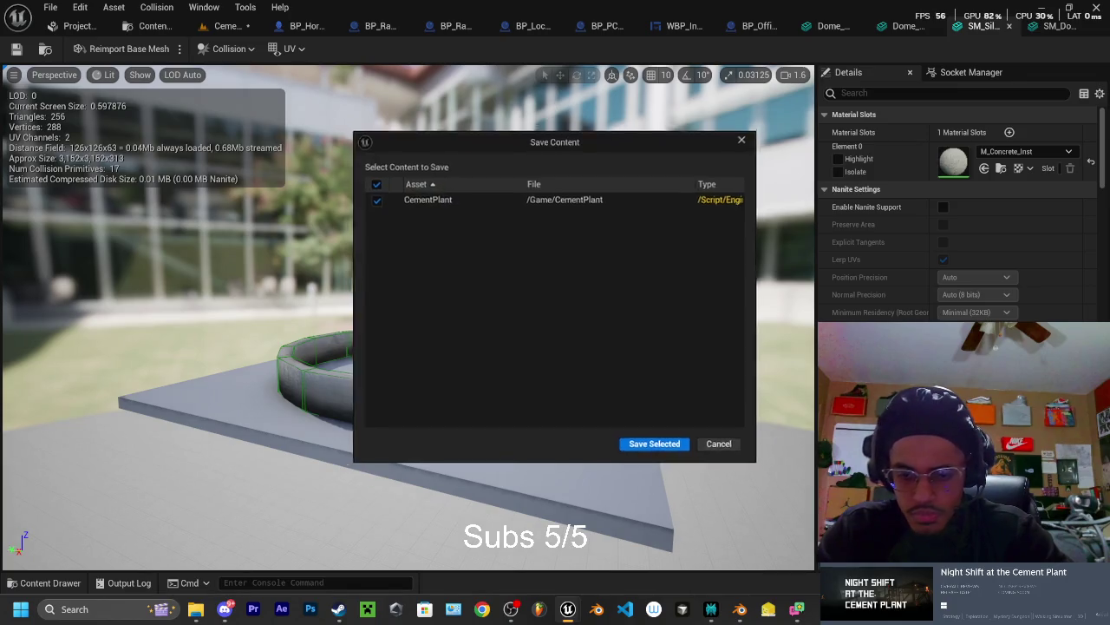
Save the CementPlant level via Save Selected and return to the CementPlant level editor
left_click(659, 451)
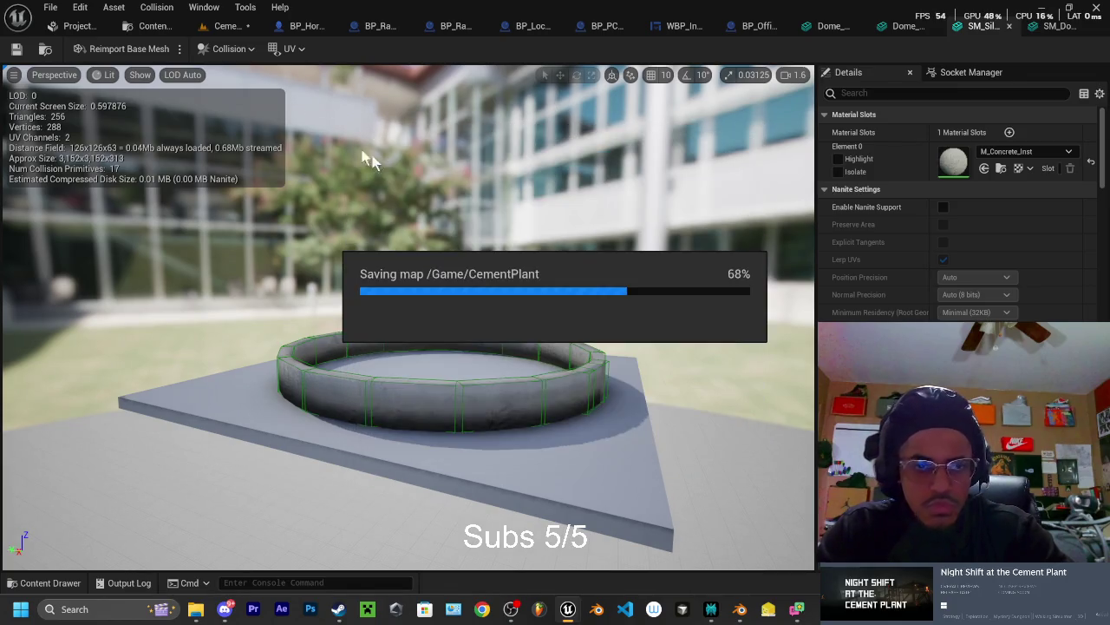
left_click(228, 27)
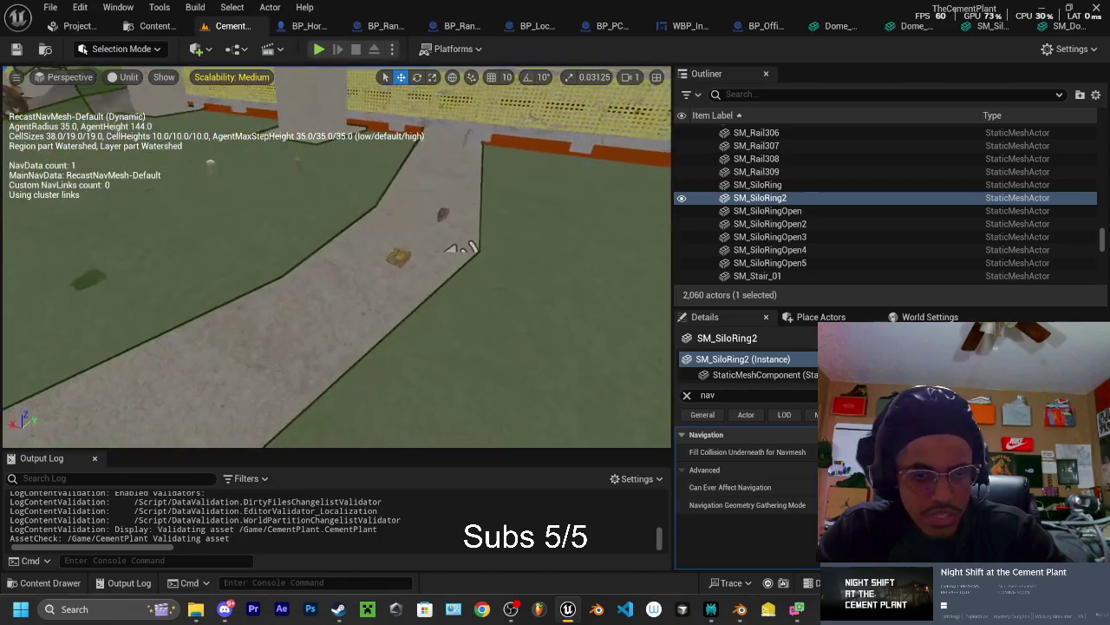
Fly the camera to the silo area and select the SM_Floor166 floor piece
mouse_move(374, 345)
left_mouse_down()
mouse_move(338, 338)
mouse_move(310, 283)
left_mouse_up()
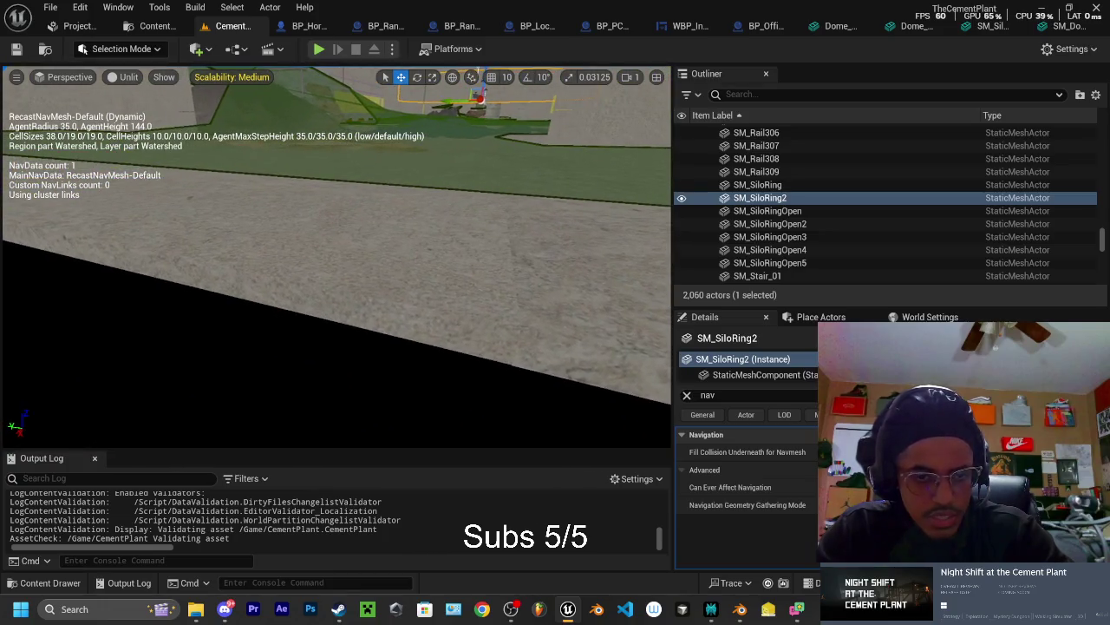
left_click(384, 263)
left_click_drag(385, 263, 384, 263)
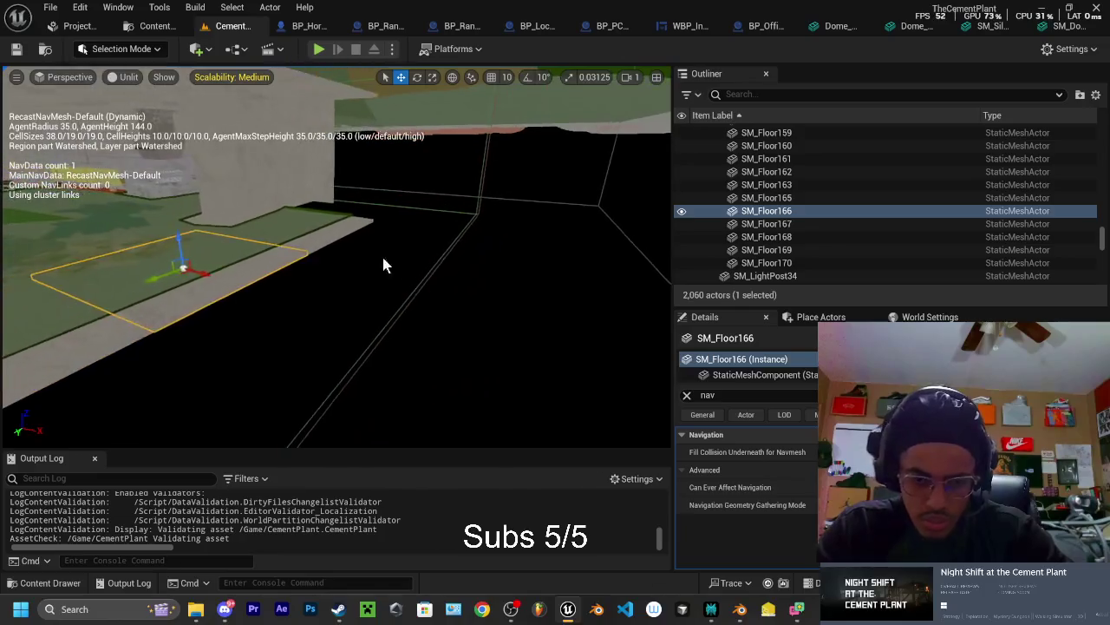
Close Blender and confirm the close prompt
left_click(745, 611)
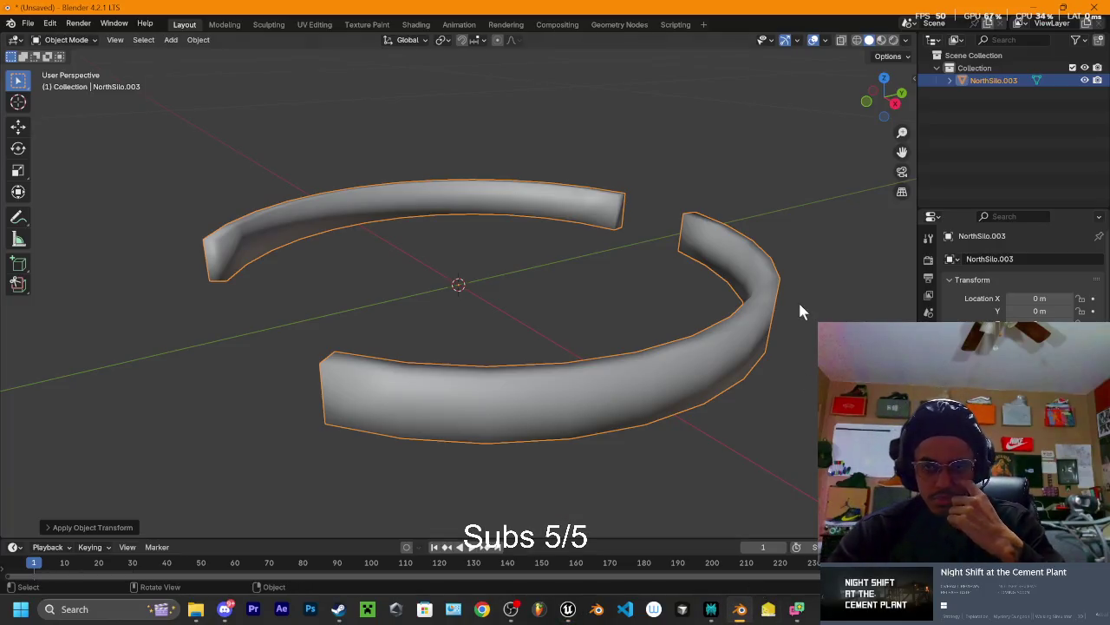
left_click(1095, 7)
left_click(581, 323)
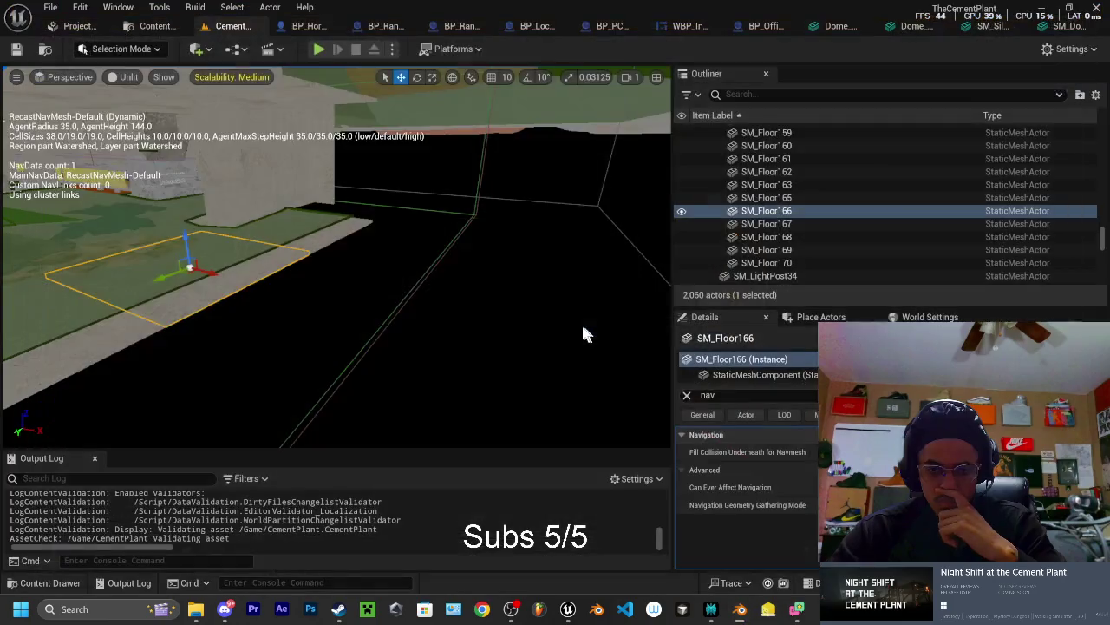
Clear the viewport selection and browse the DomeSilo folder's 27 assets in the Content Drawer
right_click(509, 337)
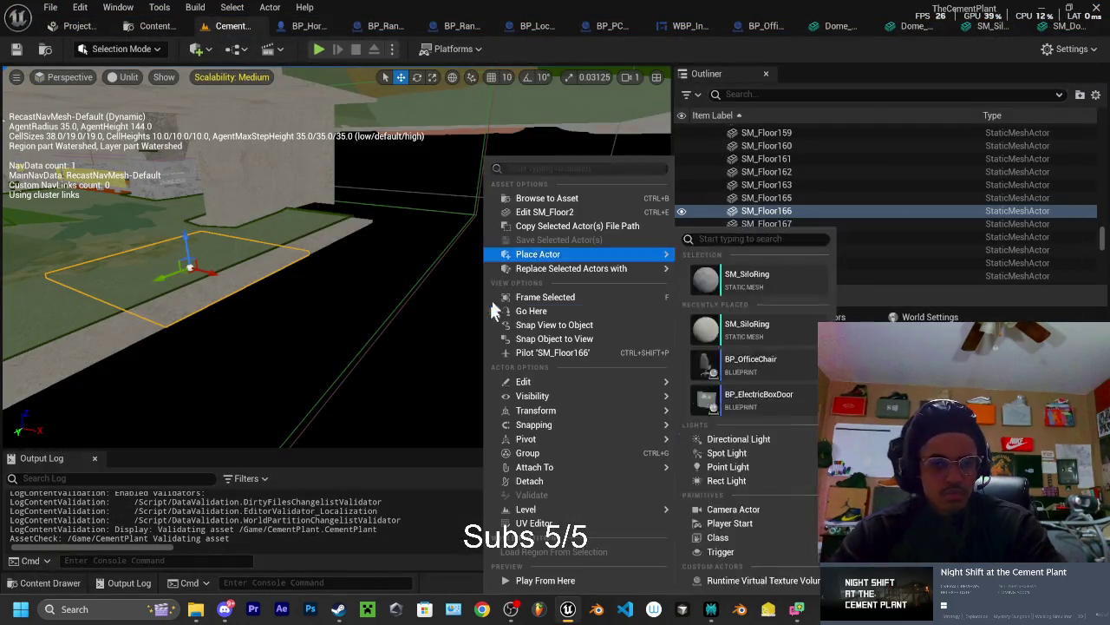
left_click(416, 417)
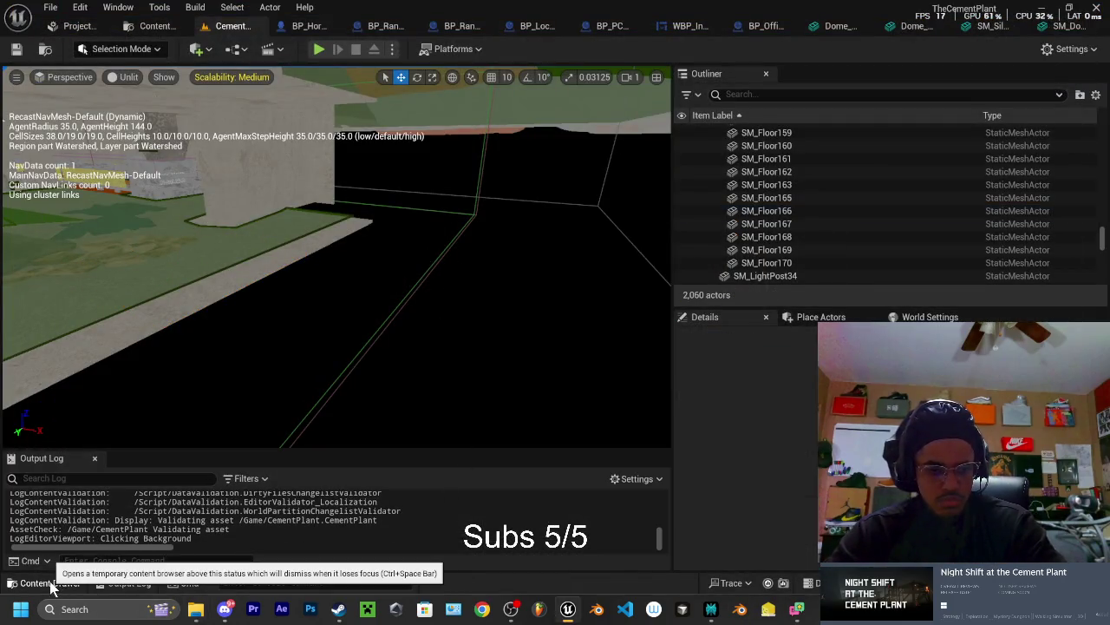
left_click(49, 584)
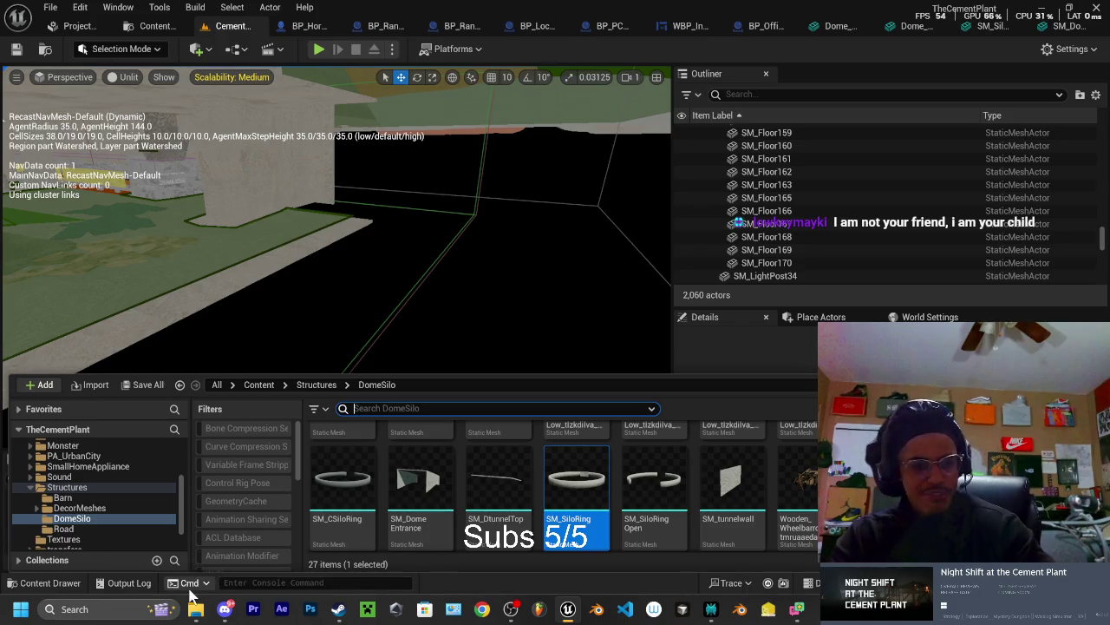
scroll(73, 502, "down", 1)
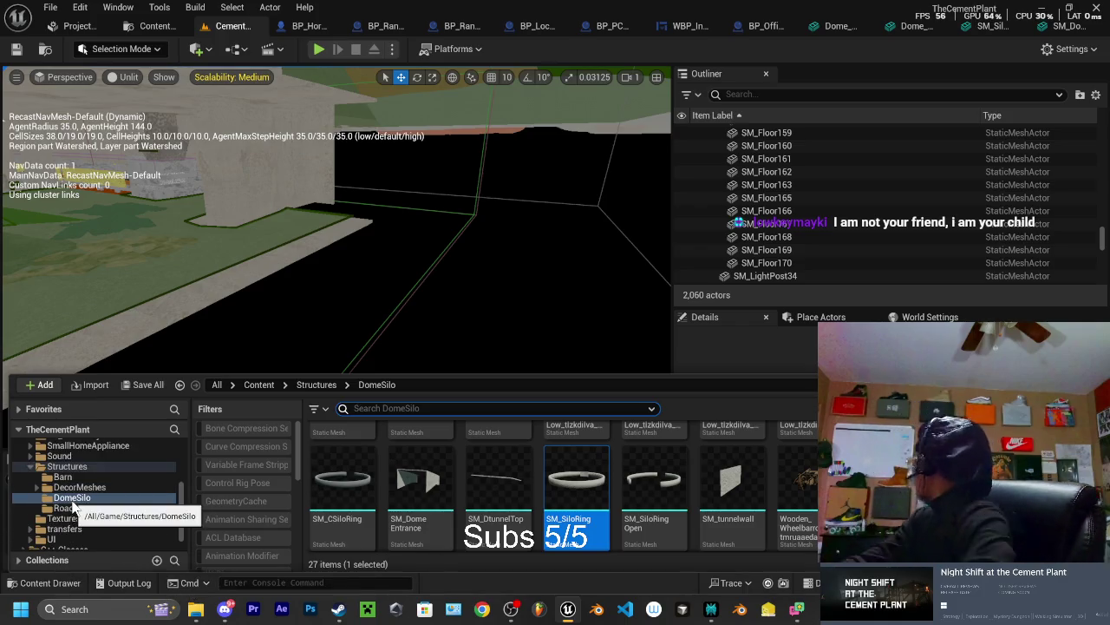